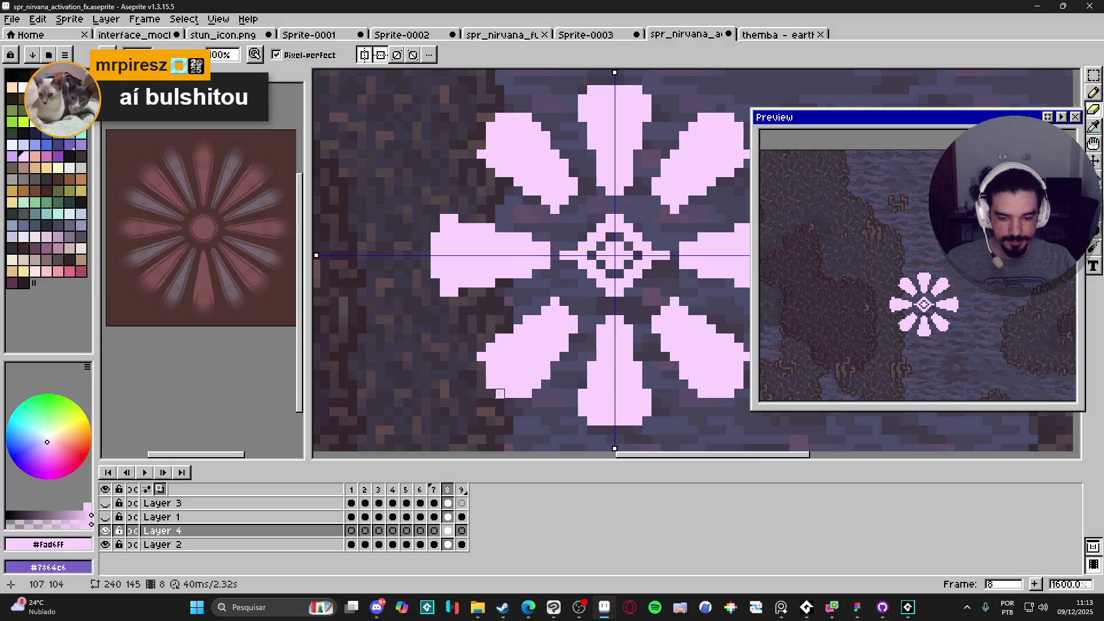
# Trim the petal edge and add pink pixels to the lower-left petal.
pyautogui.moveTo(500, 394); pyautogui.dragTo(508, 394)
pyautogui.click(481, 356)
pyautogui.press('e')
pyautogui.scroll(2, 551, 404)
pyautogui.moveTo(627, 429)
pyautogui.mouseDown()
pyautogui.moveTo(600, 386)
pyautogui.moveTo(551, 372)
pyautogui.mouseUp()
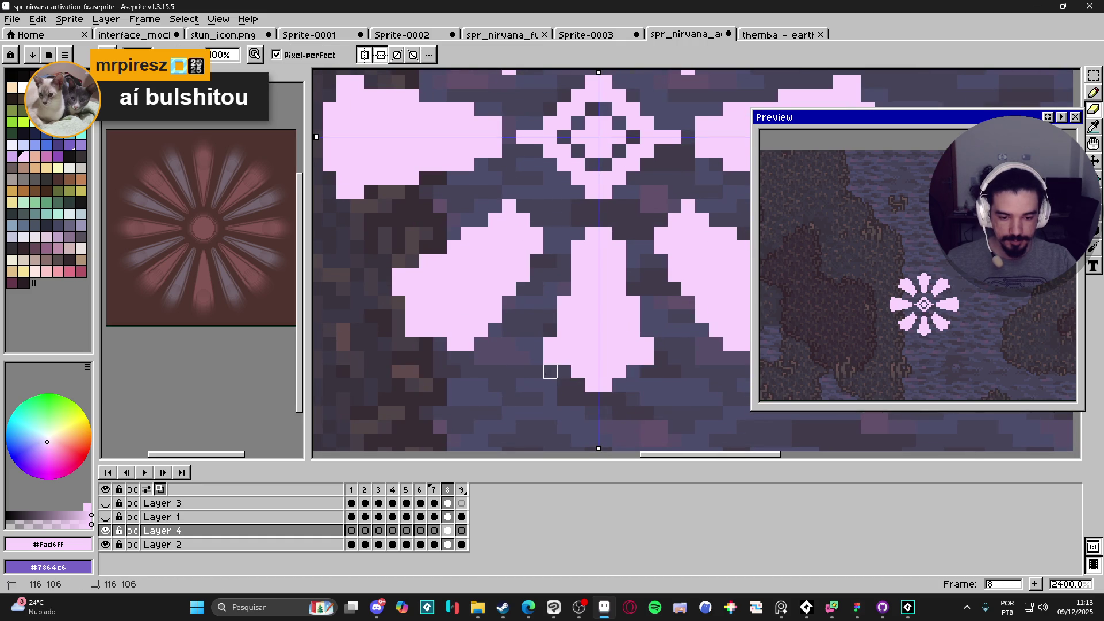
# Erase pixels along the left petal's edge, including its bottom-left pixel.
pyautogui.scroll(5, 468, 358)
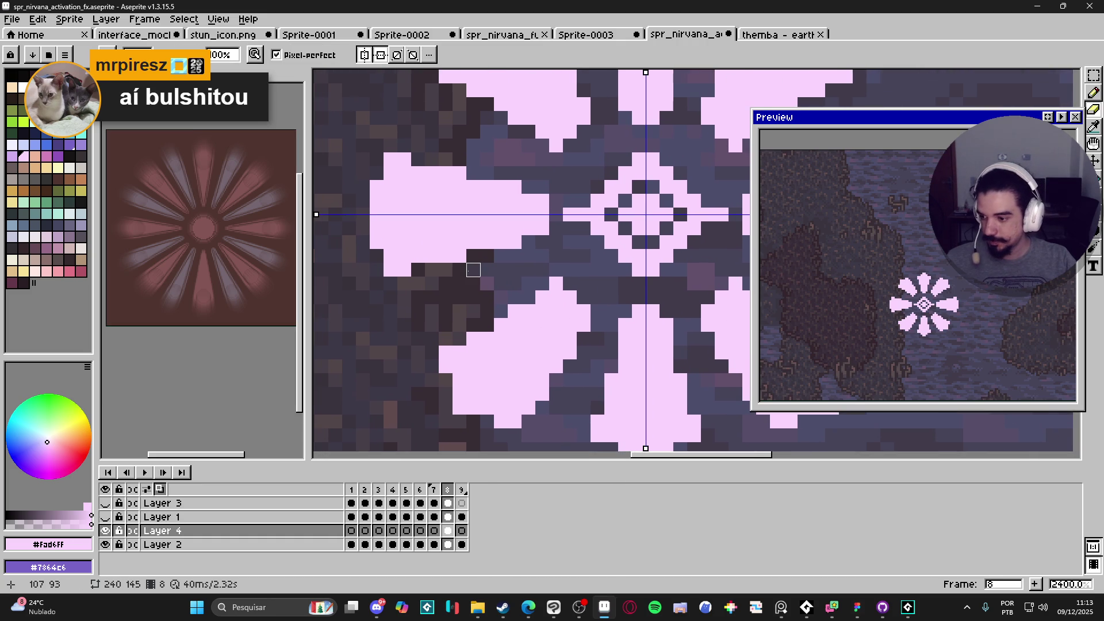
pyautogui.click(377, 229)
pyautogui.moveTo(376, 187); pyautogui.dragTo(391, 160)
pyautogui.moveTo(377, 242); pyautogui.dragTo(390, 256)
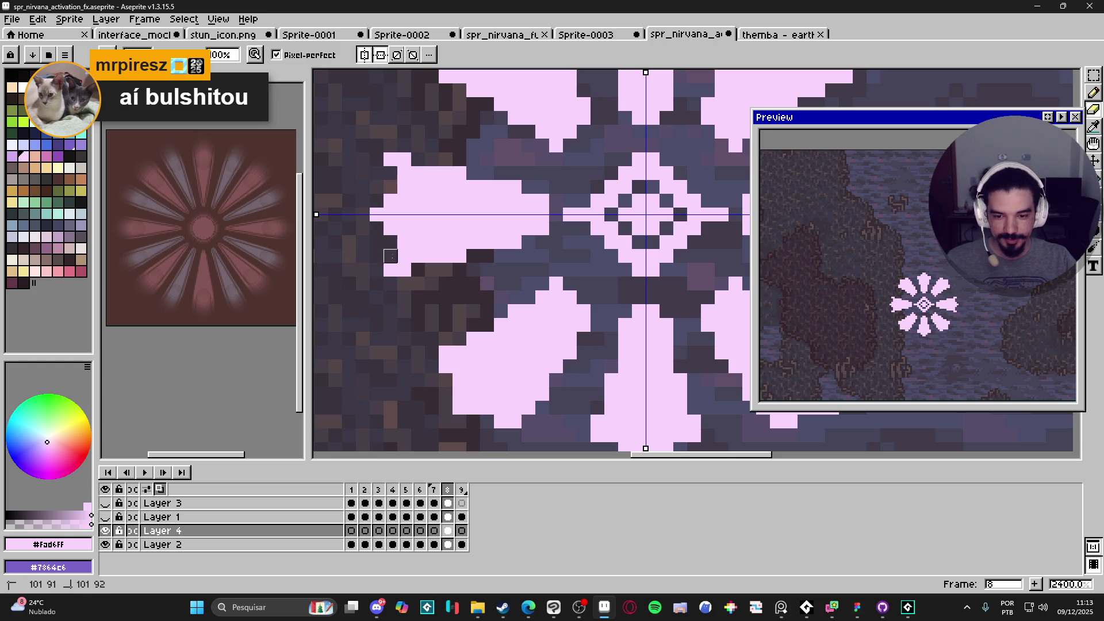
pyautogui.click(390, 269)
# Add pink pixels back onto the left petal with the Pencil.
pyautogui.press('b')
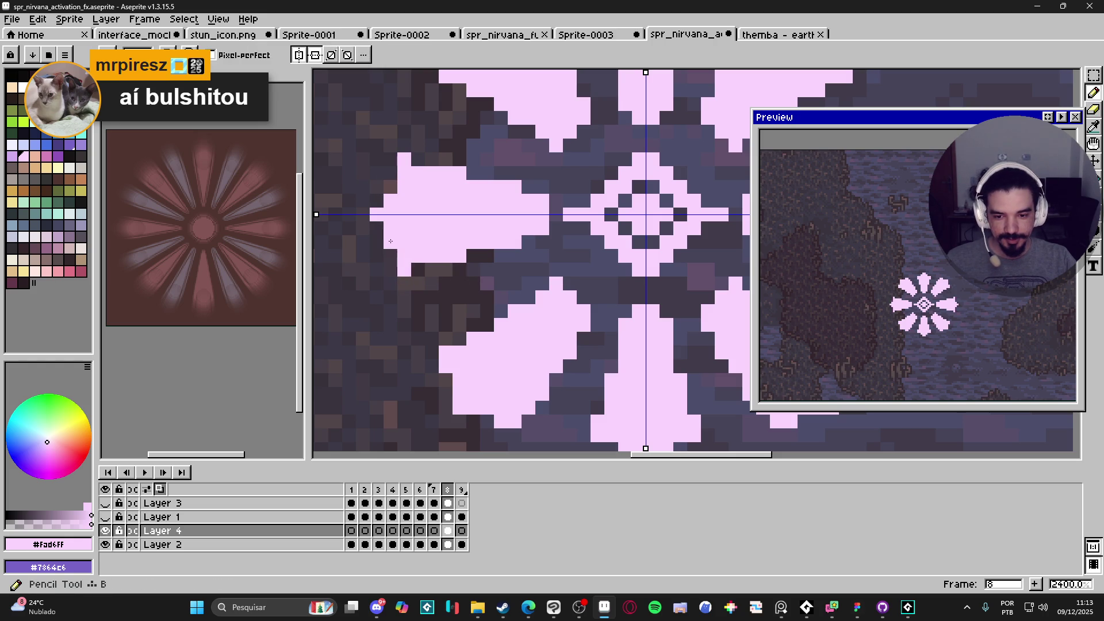
pyautogui.click(391, 187)
pyautogui.click(418, 268)
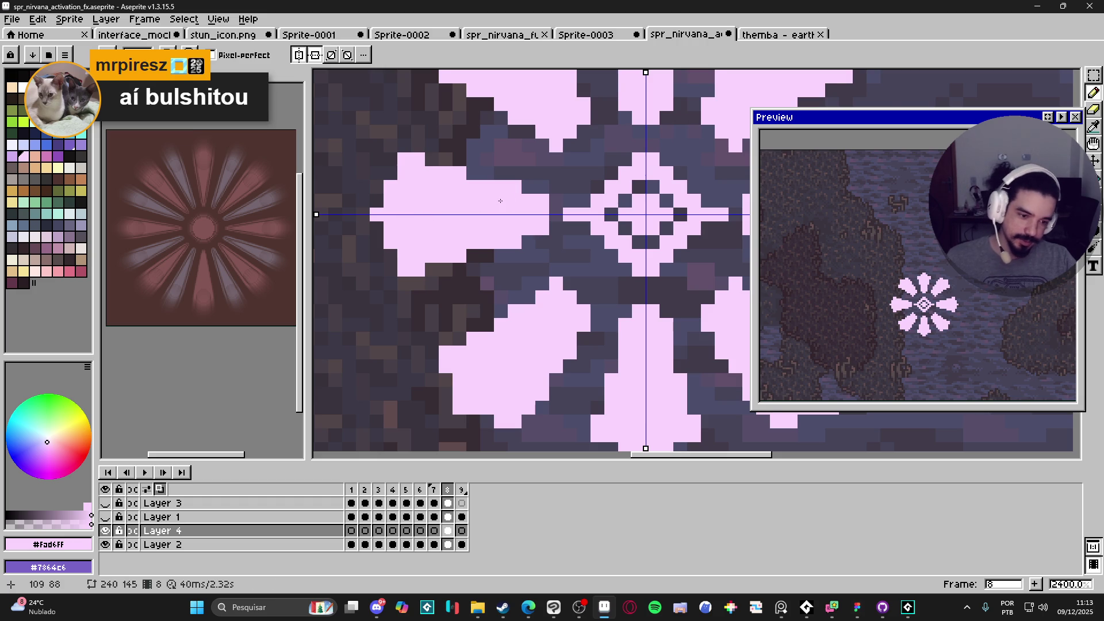
pyautogui.scroll(-3, 500, 201)
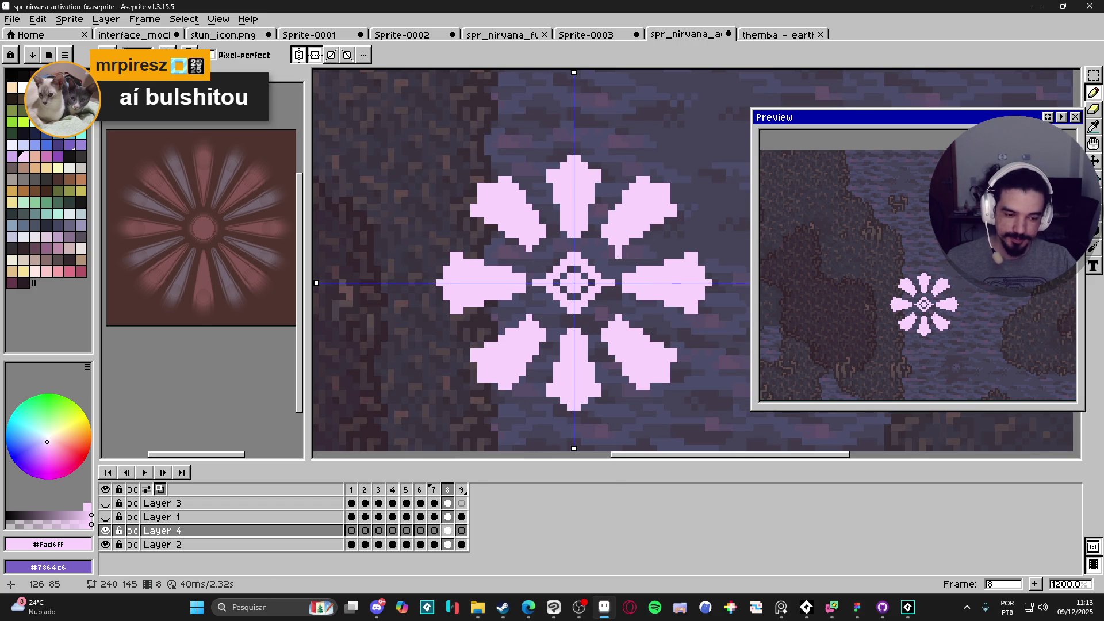
# Zoom in and fill the flower's centre with pink pixels using the Pencil.
pyautogui.scroll(1, 577, 301)
pyautogui.press('b')
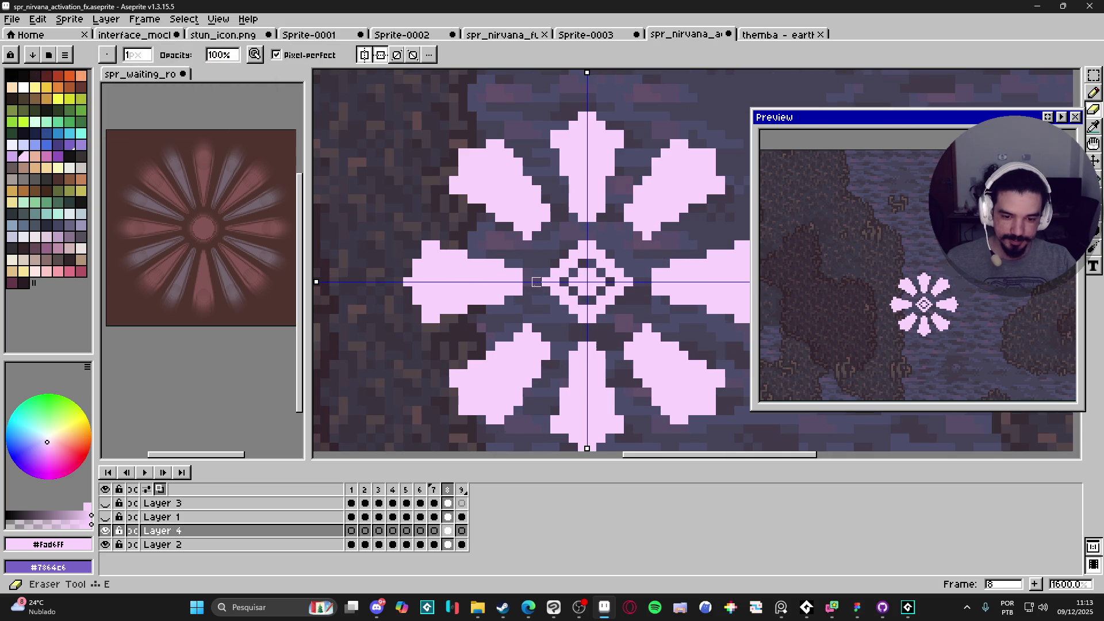
pyautogui.scroll(-2, 586, 327)
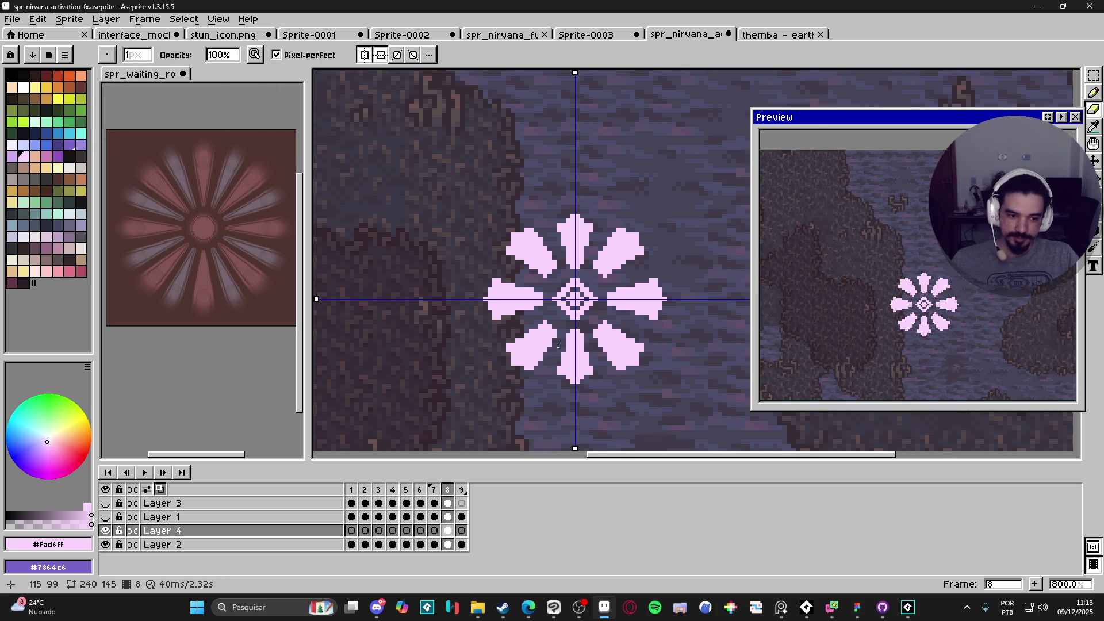
pyautogui.scroll(-2, 580, 334)
pyautogui.scroll(7, 595, 328)
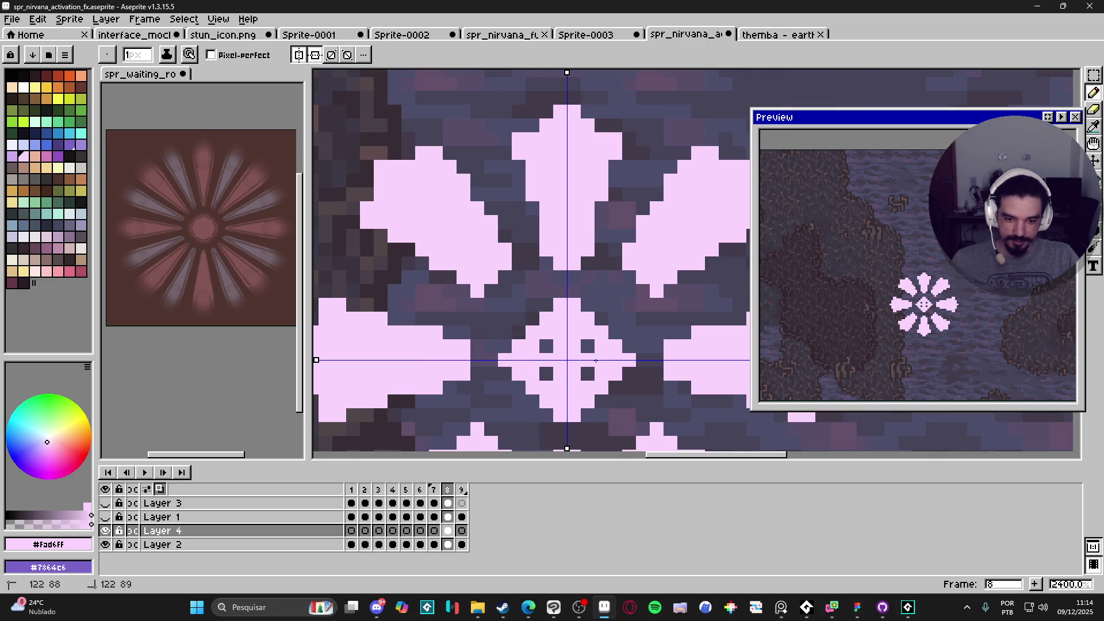
# Erase the leftover diamond pixels to leave a solid cross, then disable one mirror axis.
pyautogui.press('e')
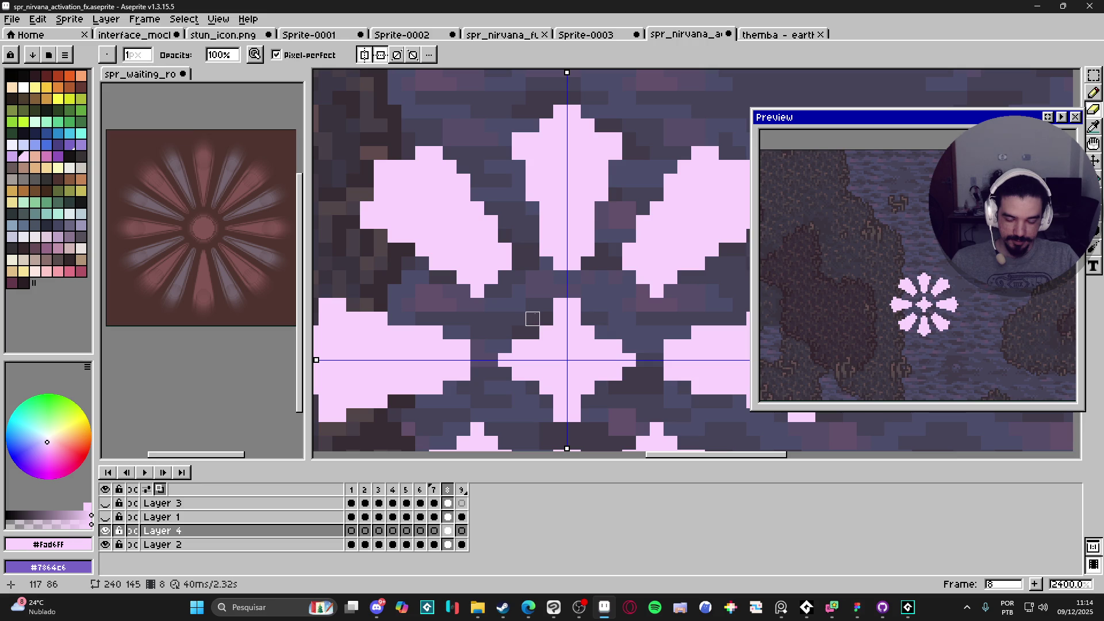
pyautogui.scroll(-5, 519, 374)
pyautogui.scroll(2, 546, 382)
pyautogui.scroll(-2, 553, 388)
pyautogui.moveTo(553, 383); pyautogui.dragTo(558, 336)
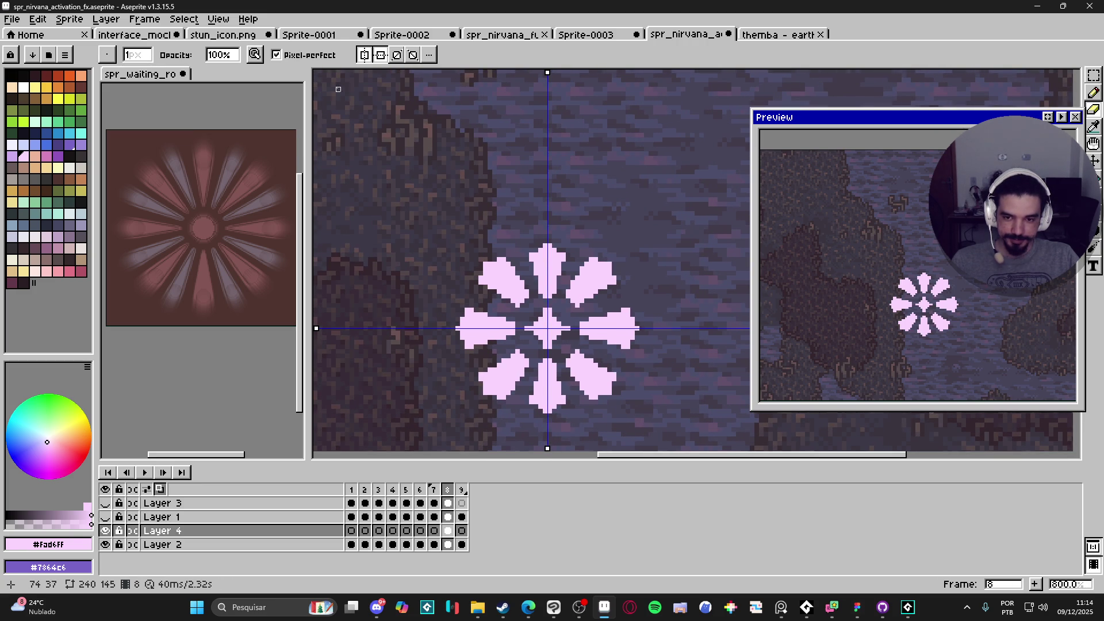
pyautogui.click(364, 55)
# Turn off the remaining symmetry axis and briefly check Layer 3 and the knight layer.
pyautogui.click(380, 55)
pyautogui.scroll(-3, 480, 241)
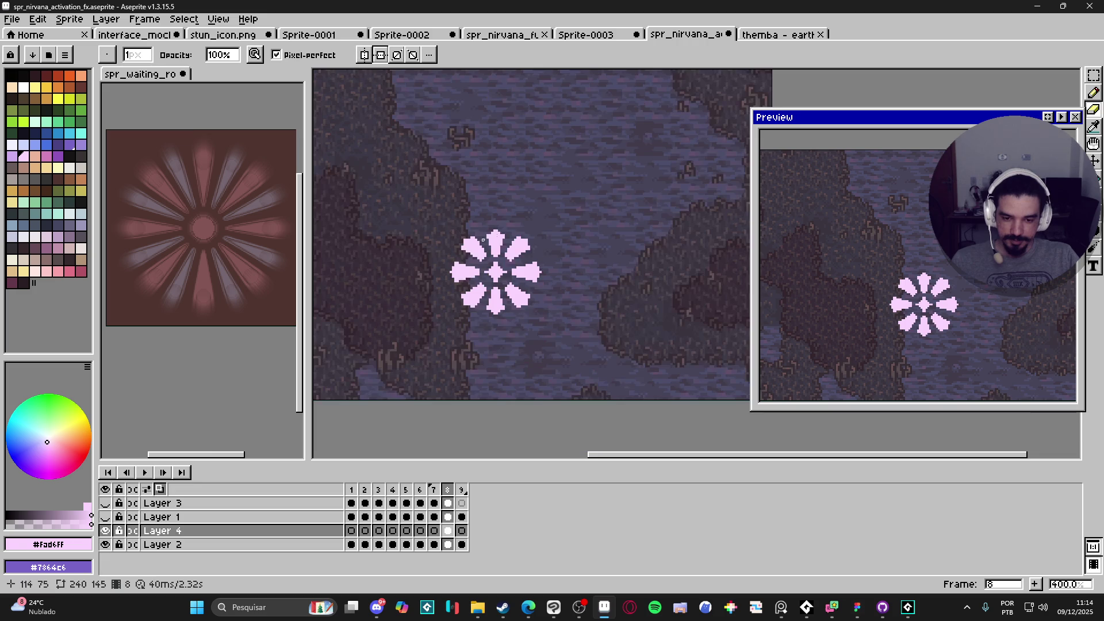
pyautogui.click(105, 503)
pyautogui.click(104, 503)
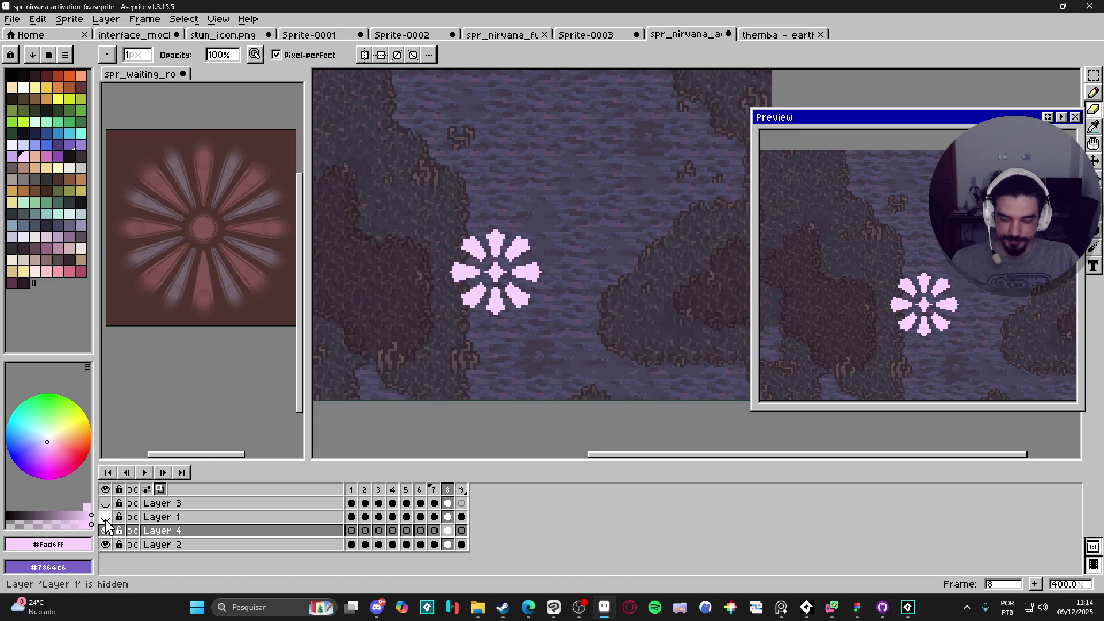
pyautogui.click(105, 517)
pyautogui.click(106, 518)
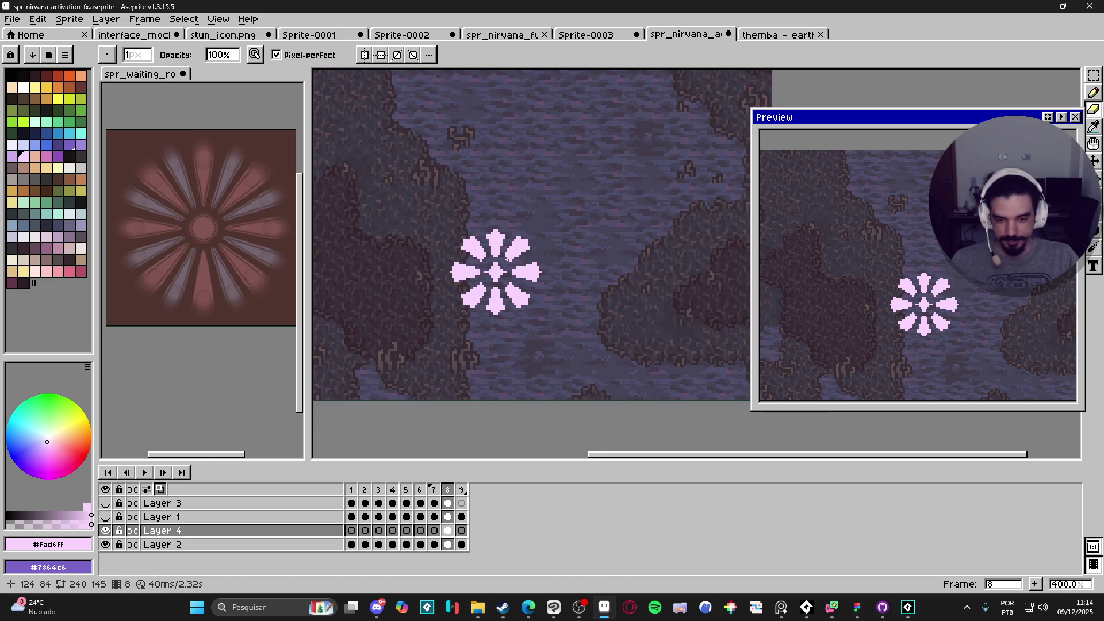
pyautogui.scroll(1, 498, 253)
# Marquee-select the flower, copy it, and switch to Clip Studio Paint.
pyautogui.press('v')
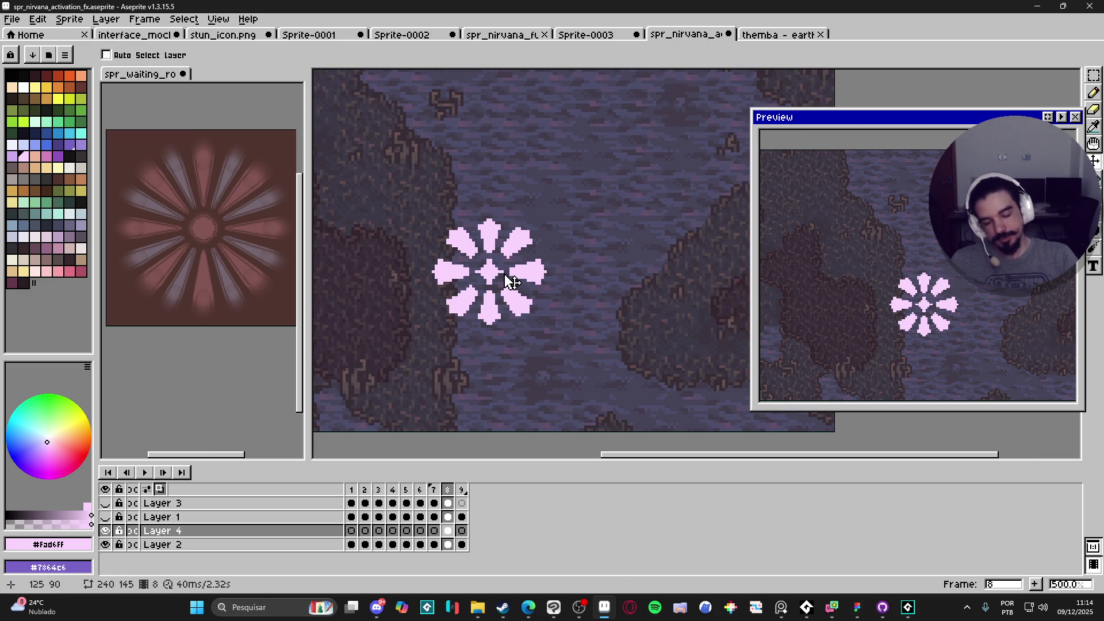
pyautogui.press('m')
pyautogui.moveTo(549, 196)
pyautogui.mouseDown()
pyautogui.moveTo(528, 232)
pyautogui.moveTo(409, 336)
pyautogui.moveTo(421, 338)
pyautogui.mouseUp()
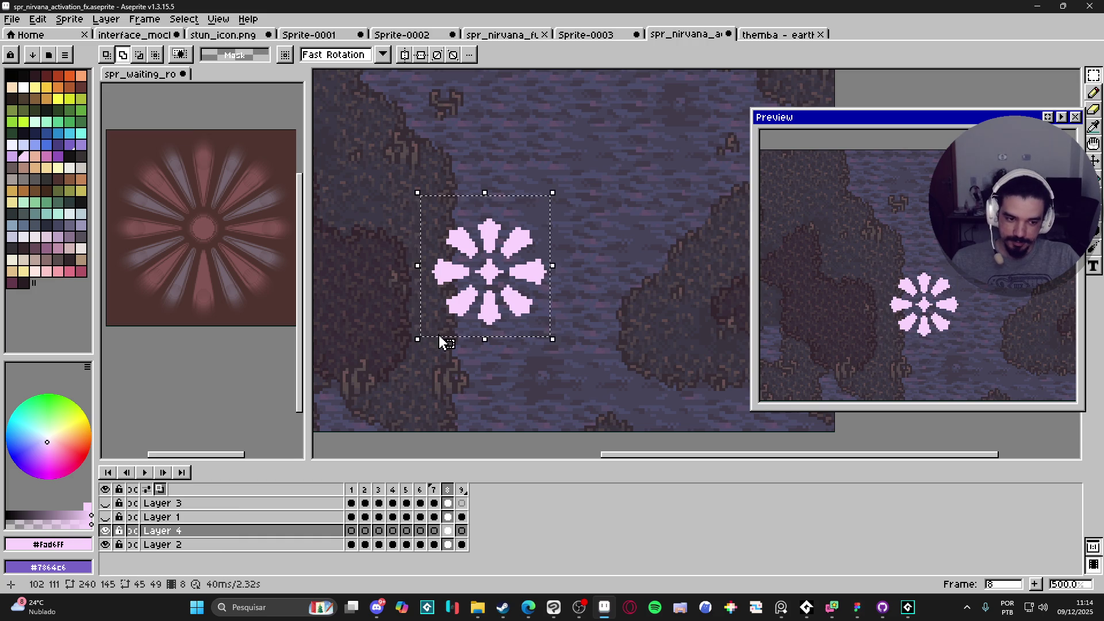
pyautogui.hotkey('ctrl', 'd')
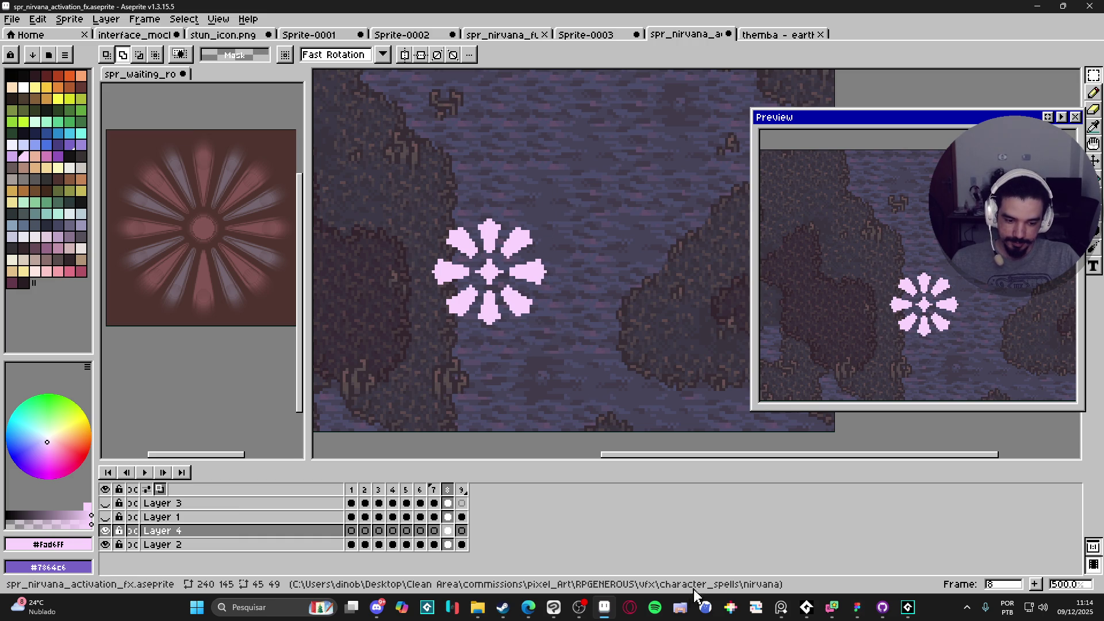
pyautogui.click(553, 607)
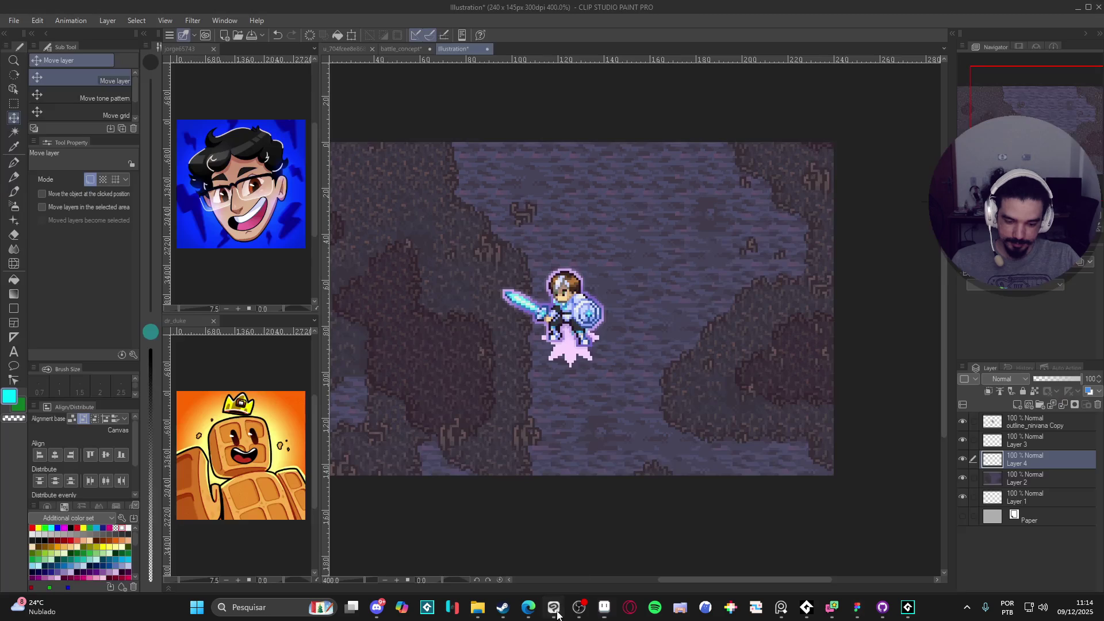
# Hide the old flower on Layer 4 and paste the new flower beneath the knight's feet.
pyautogui.click(962, 458)
pyautogui.hotkey('ctrl', 'v')
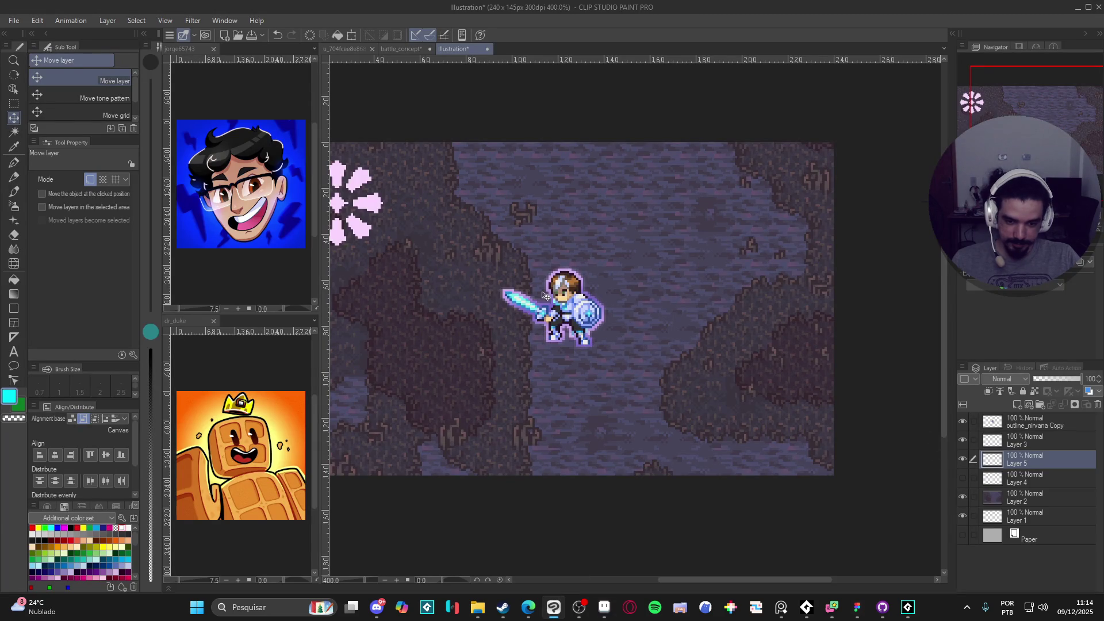
pyautogui.moveTo(384, 213)
pyautogui.mouseDown()
pyautogui.moveTo(598, 287)
pyautogui.moveTo(612, 345)
pyautogui.mouseUp()
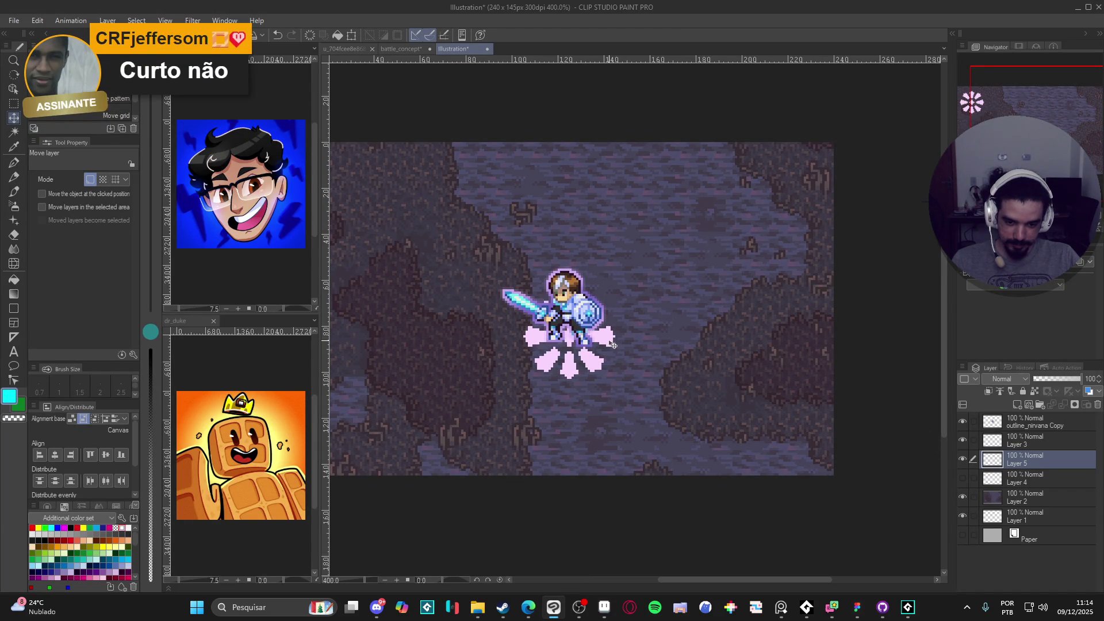
# Set the pasted flower layer to Add (Glow) blending at 57% opacity.
pyautogui.click(1001, 379)
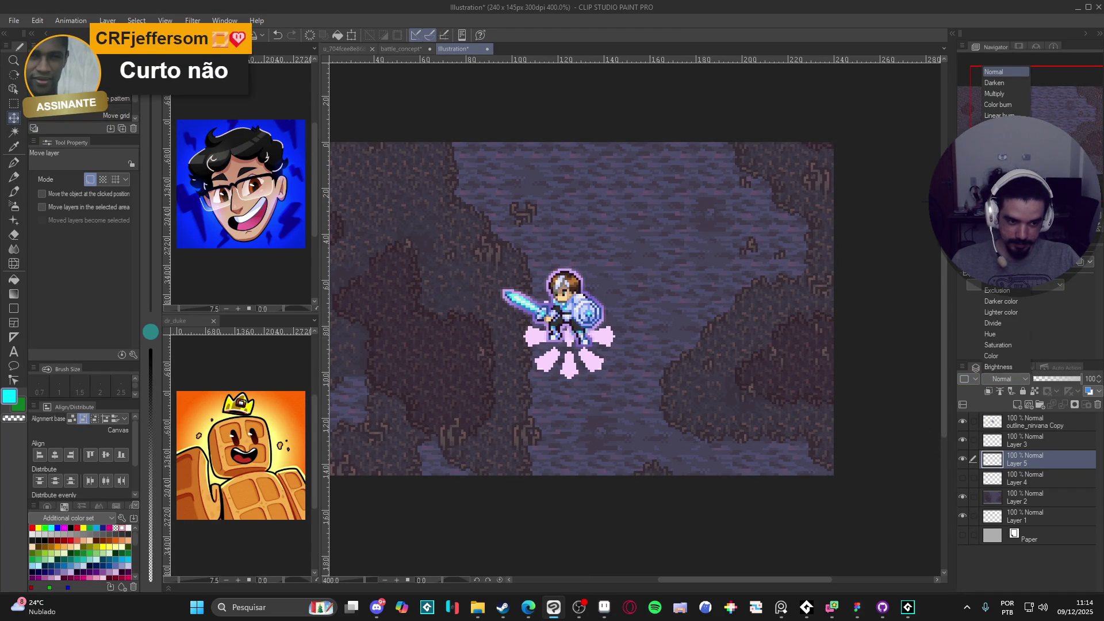
pyautogui.click(1000, 191)
pyautogui.click(1056, 379)
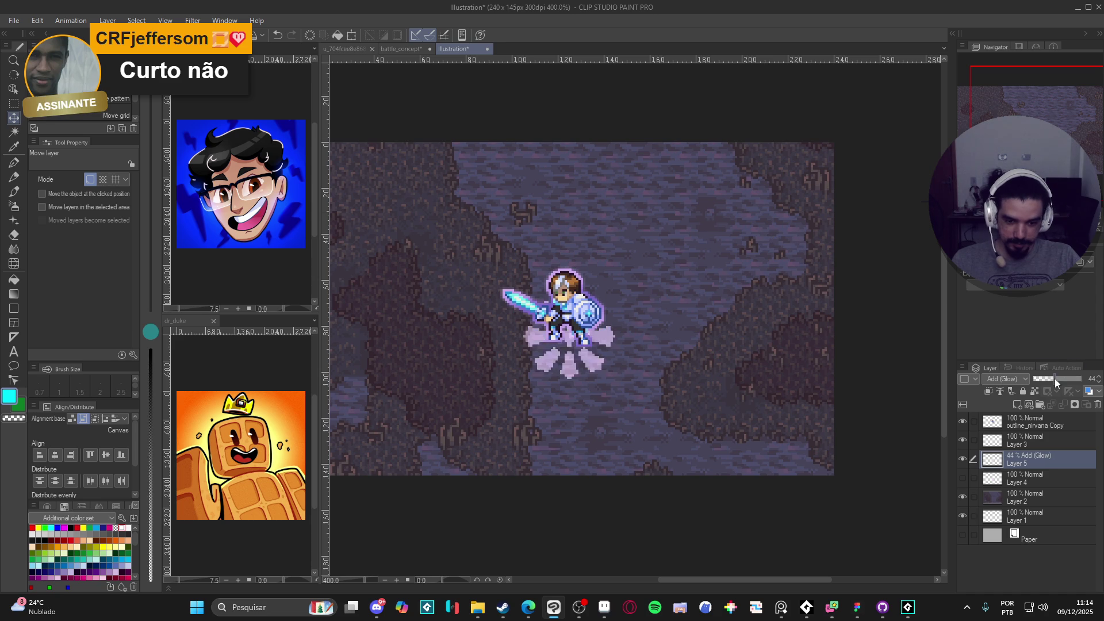
pyautogui.moveTo(1057, 378); pyautogui.dragTo(1061, 380)
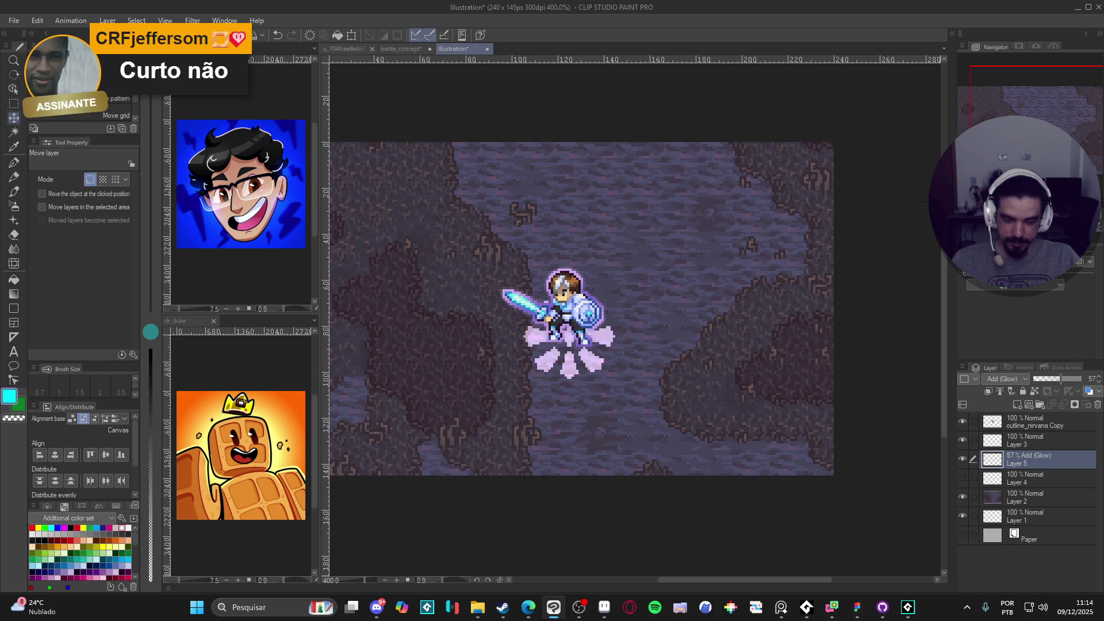
pyautogui.click(192, 20)
# Apply a strengthened radial blur centred on the knight to the glow layer.
pyautogui.moveTo(259, 67)
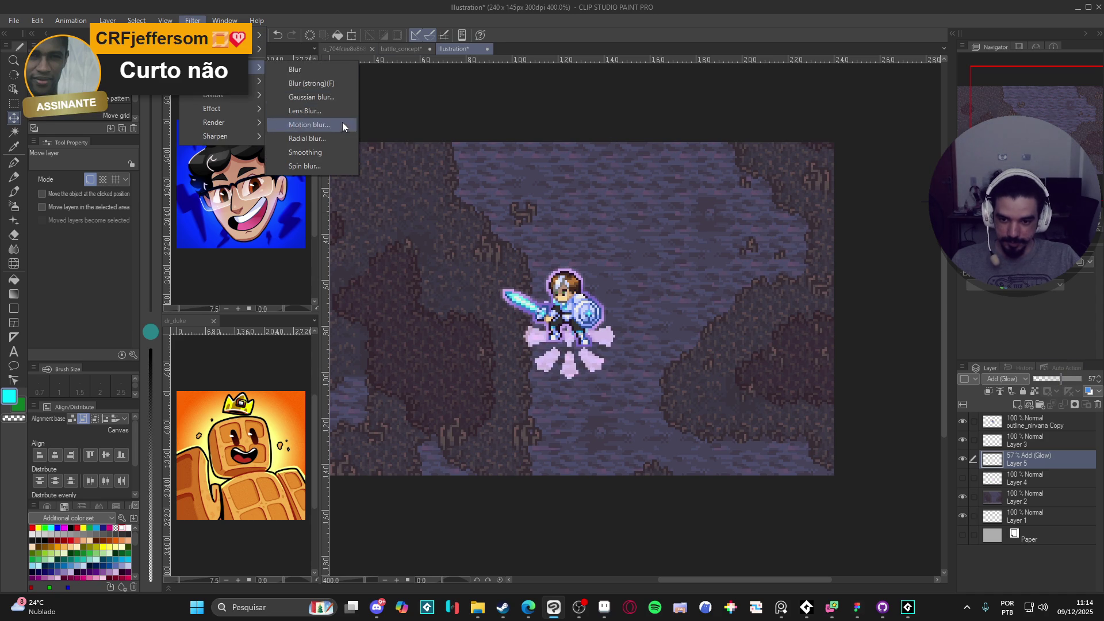
pyautogui.click(343, 127)
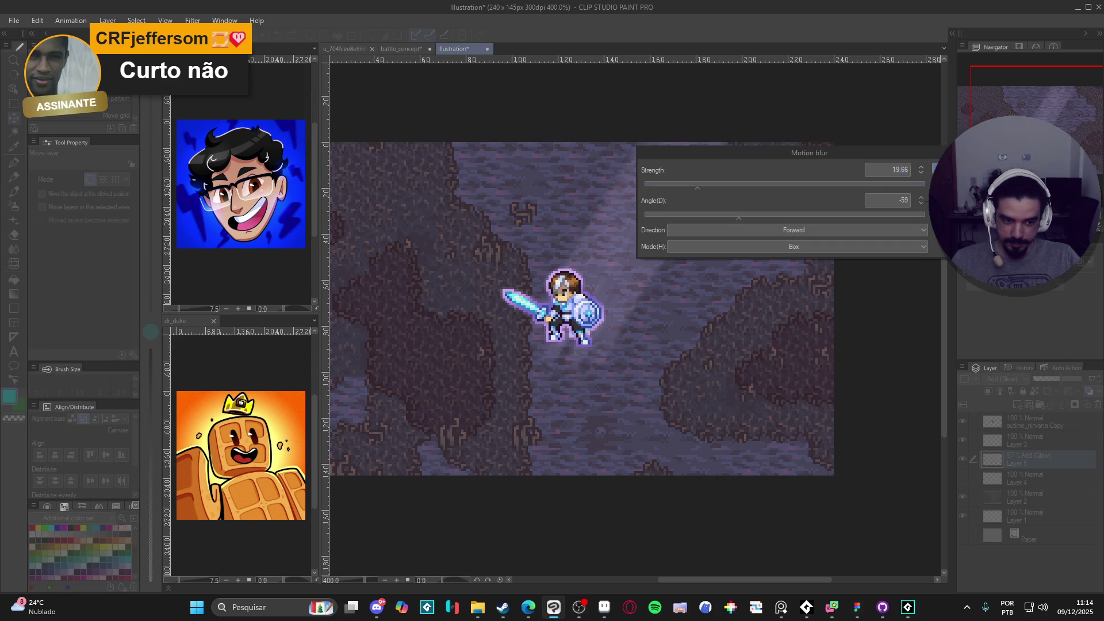
pyautogui.click(955, 185)
pyautogui.click(193, 20)
pyautogui.moveTo(253, 67)
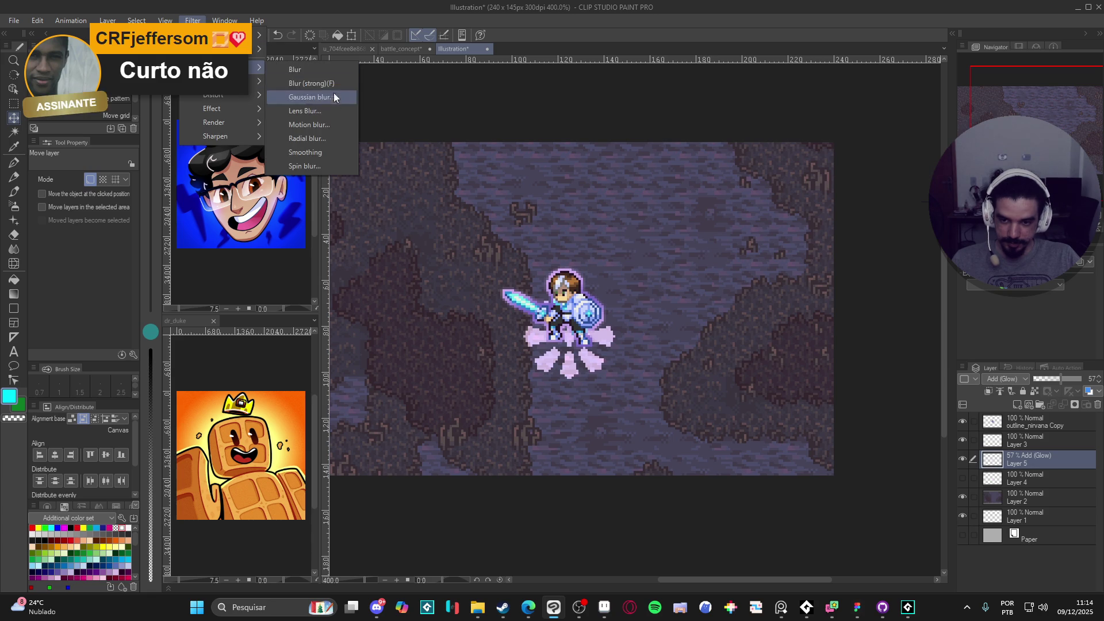
pyautogui.click(325, 138)
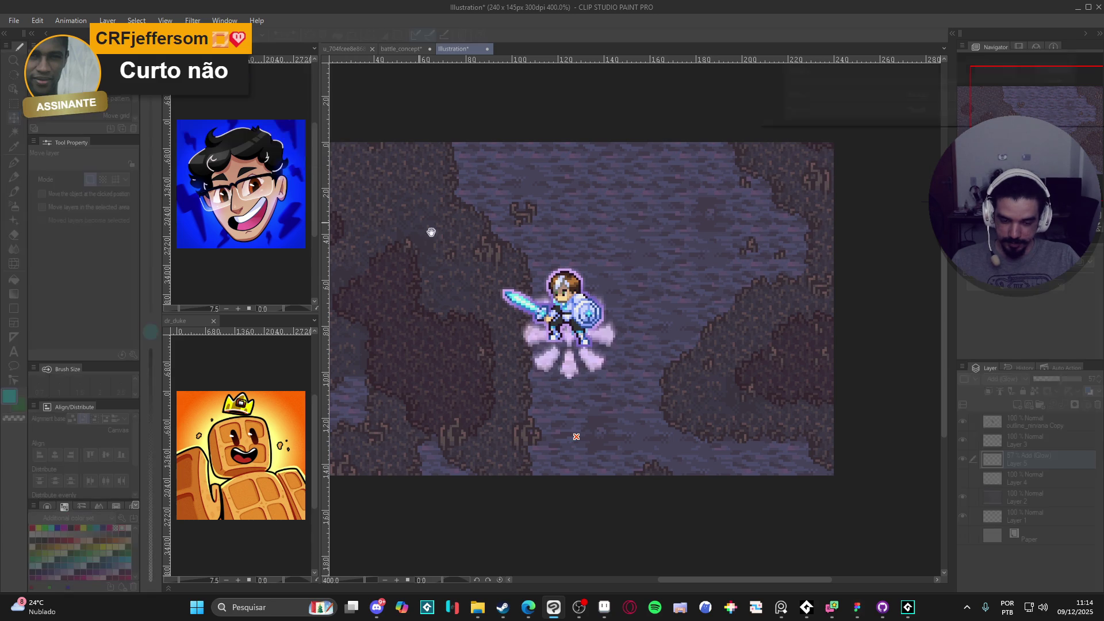
pyautogui.click(569, 337)
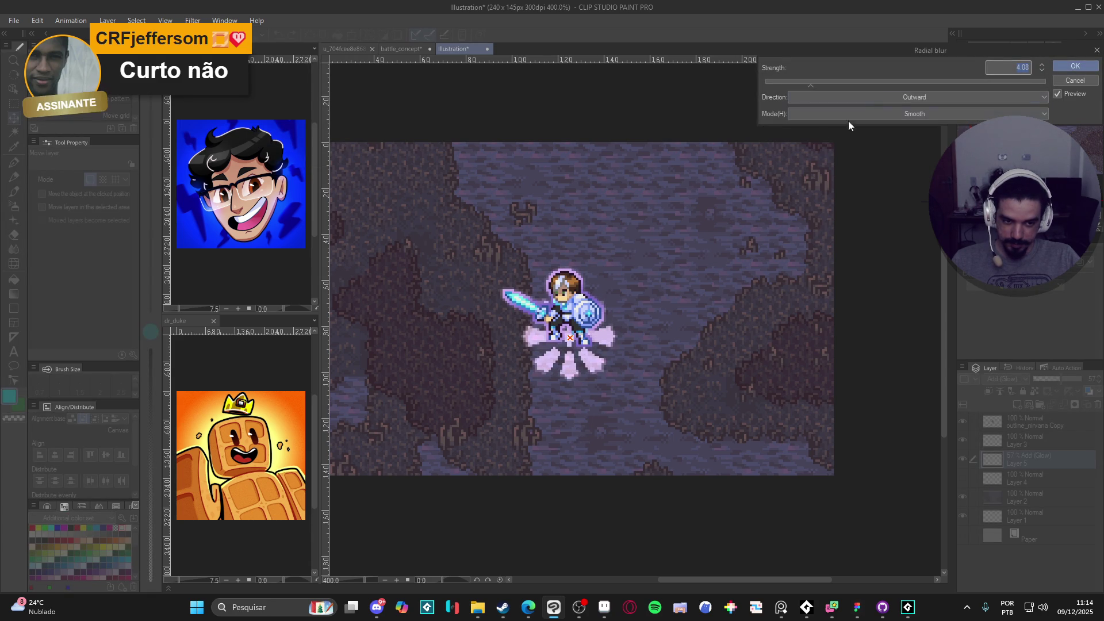
pyautogui.moveTo(934, 84); pyautogui.dragTo(1029, 84)
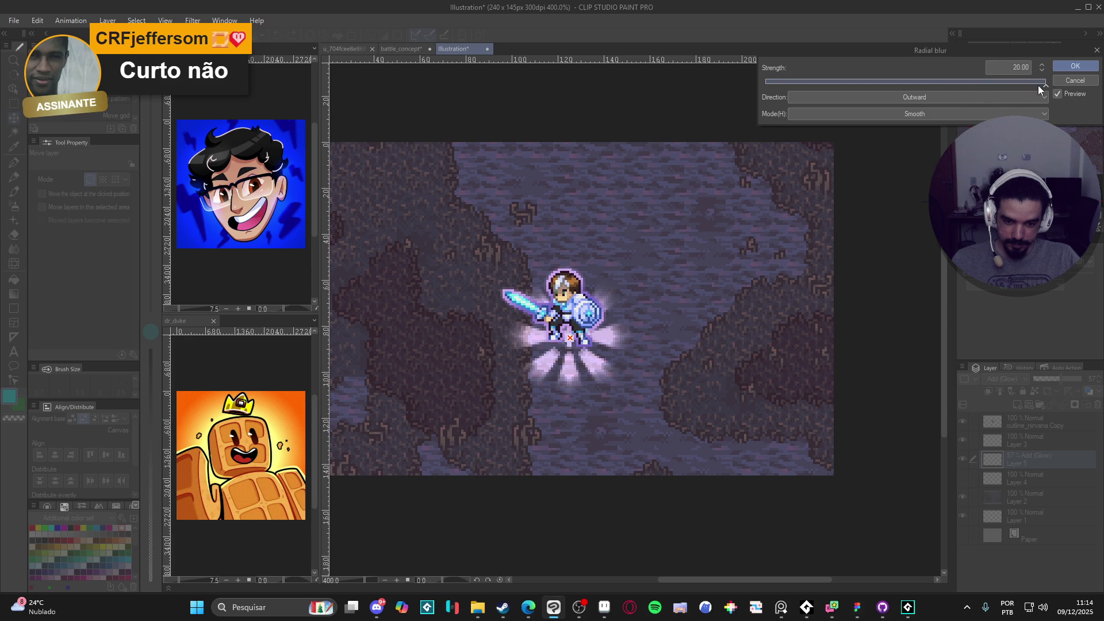
pyautogui.click(1075, 66)
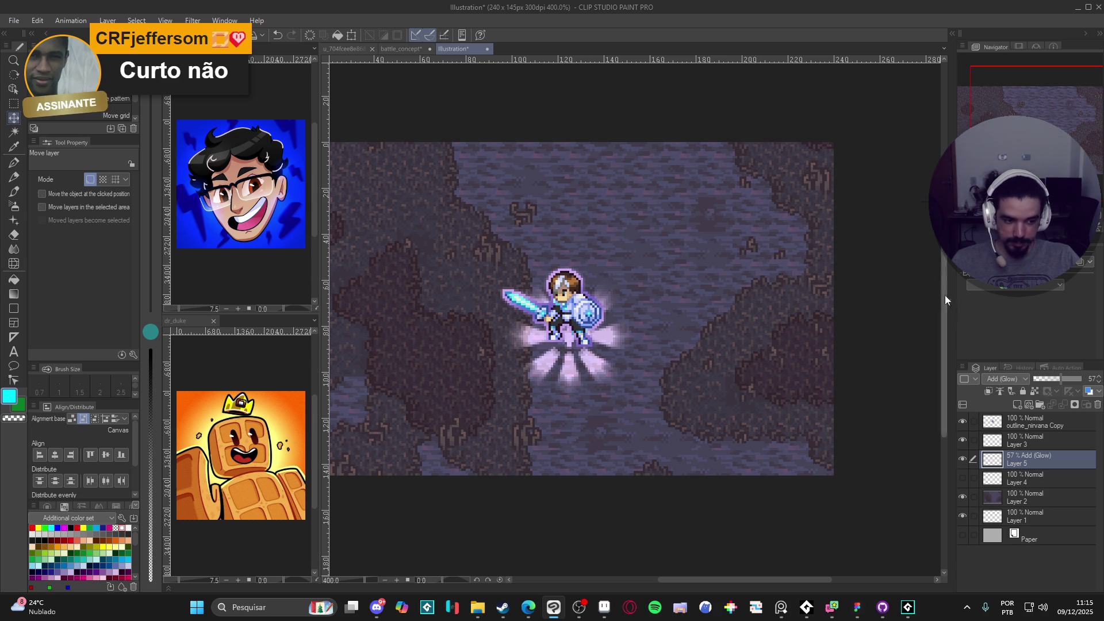
# Select then deselect Layer 5's glow pixels and browse the Filter menu's effects.
pyautogui.keyDown('ctrl'); pyautogui.click(998, 463); pyautogui.keyUp('ctrl')
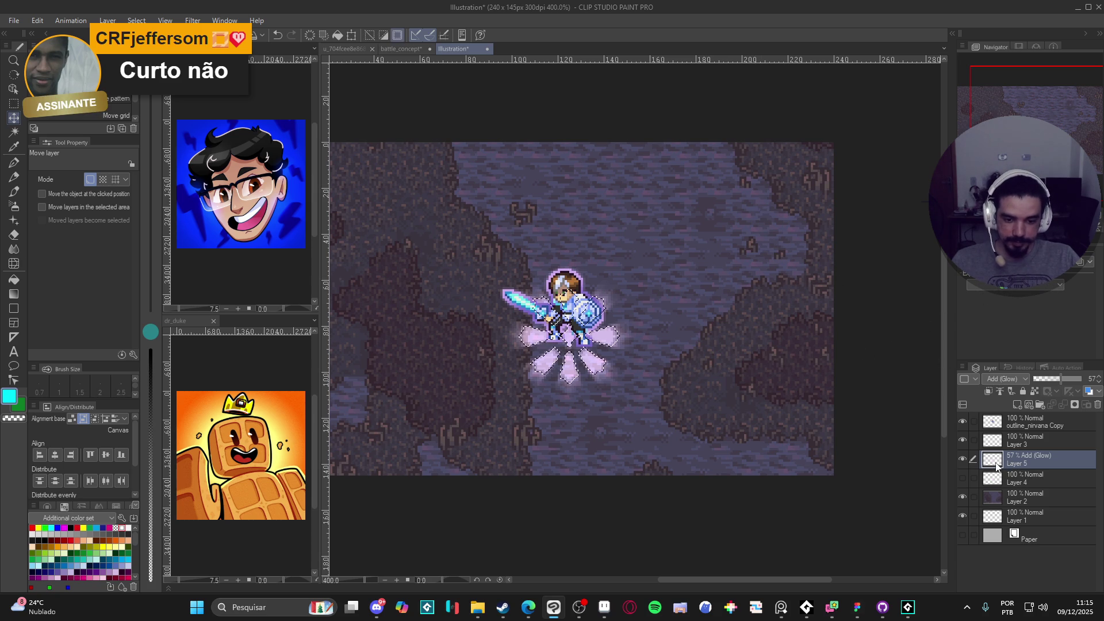
pyautogui.hotkey('ctrl', 'd')
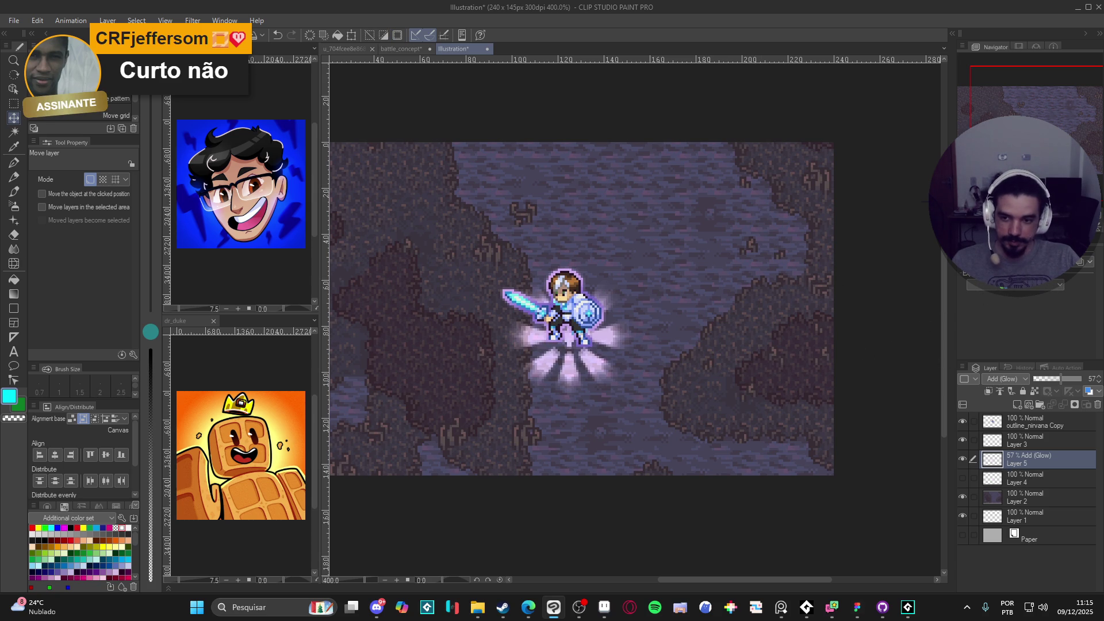
pyautogui.click(193, 21)
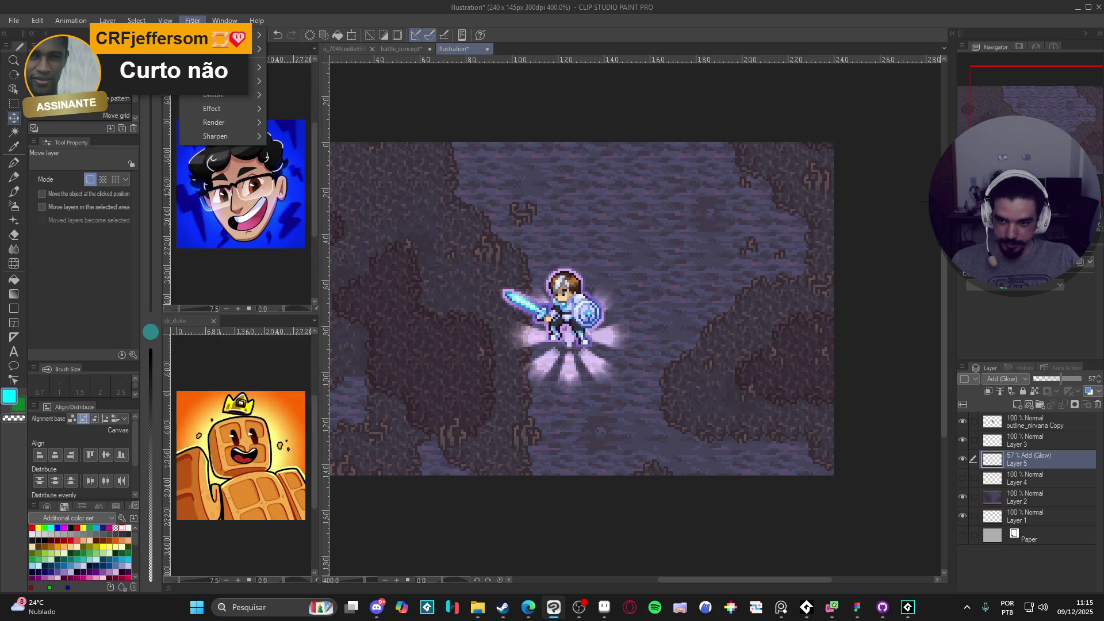
pyautogui.moveTo(241, 109)
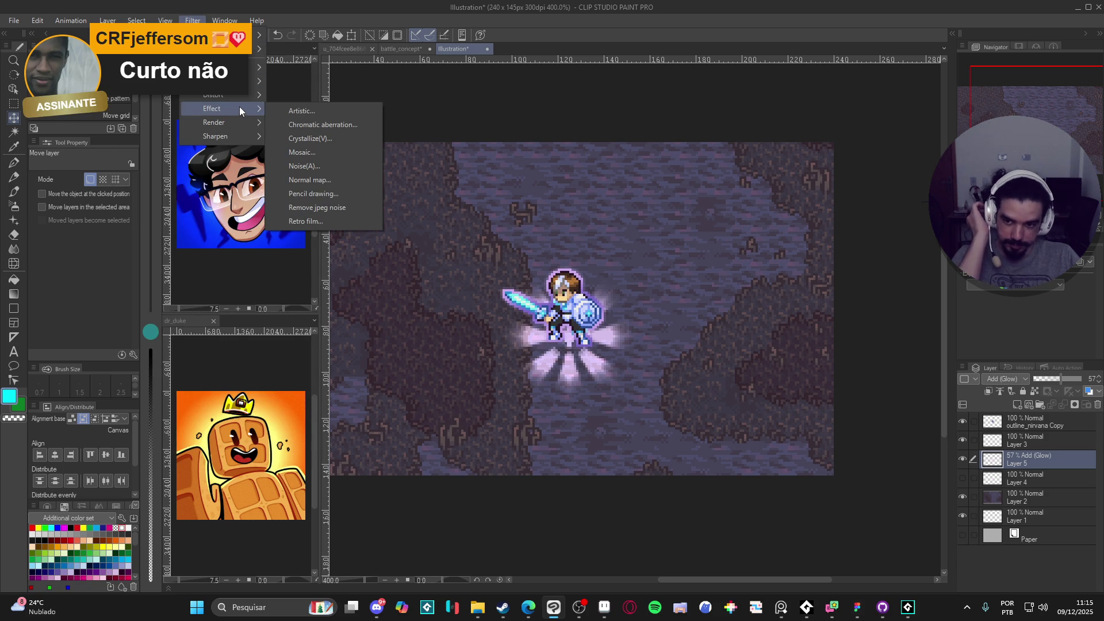
pyautogui.click(817, 611)
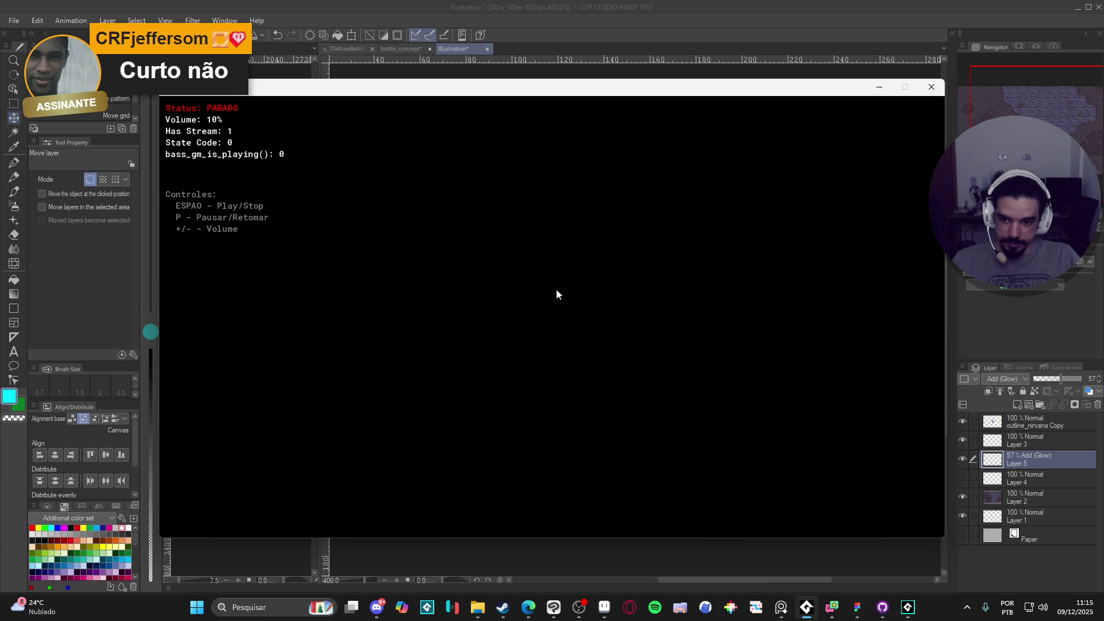
# Start the music track playing and return to the Clip Studio Paint canvas.
pyautogui.press('space')
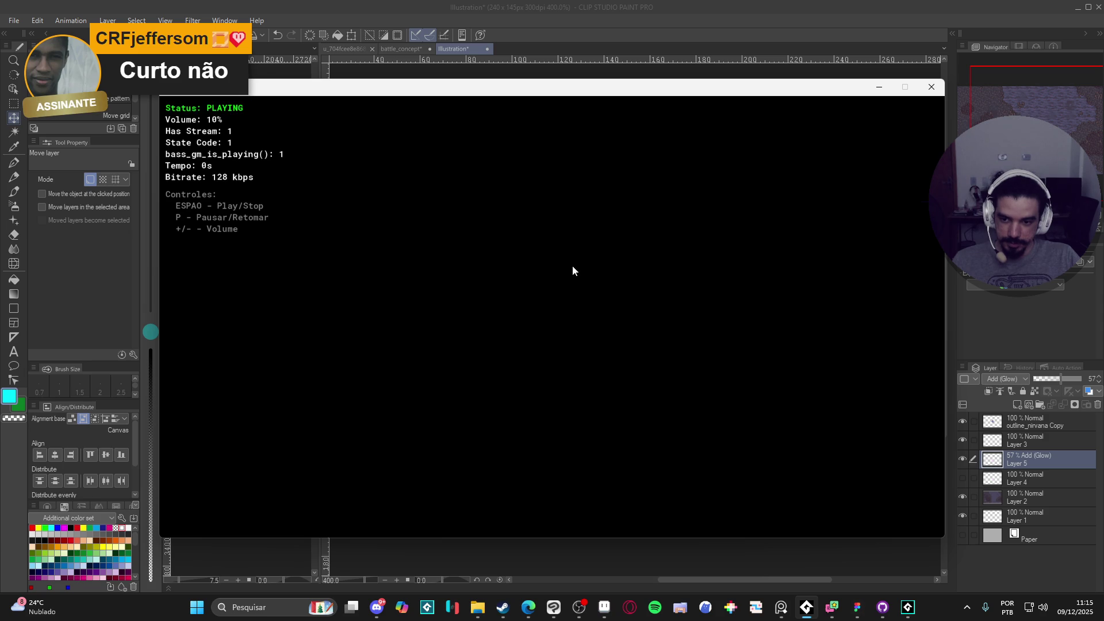
pyautogui.click(619, 6)
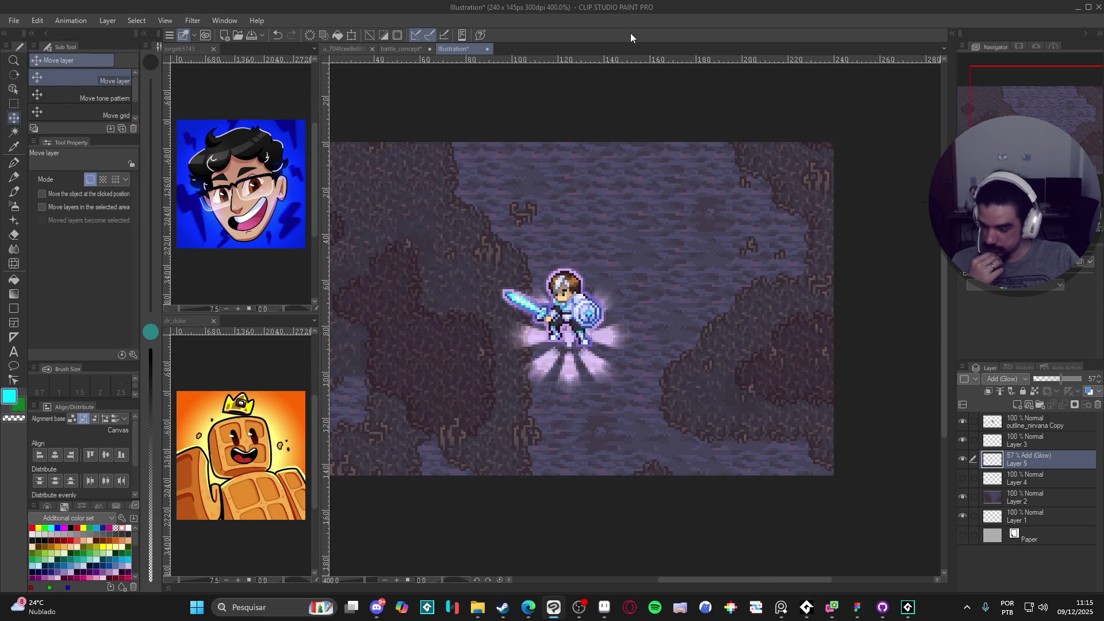
# Browse the Filter menu, then add a Gradient map correction layer from the Layer menu.
pyautogui.click(194, 21)
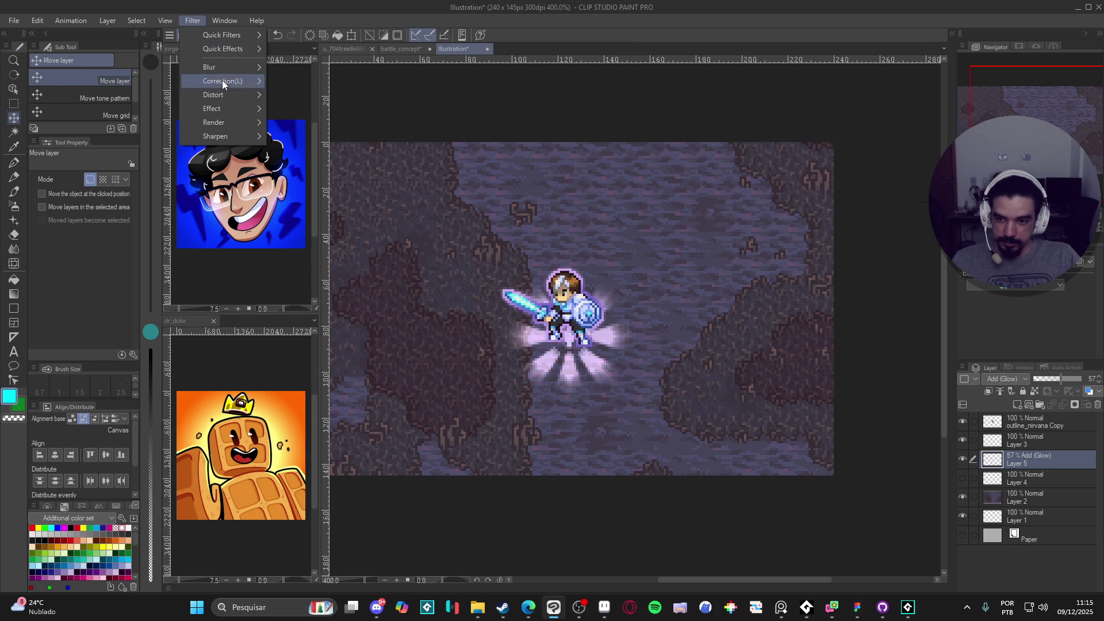
pyautogui.moveTo(232, 71)
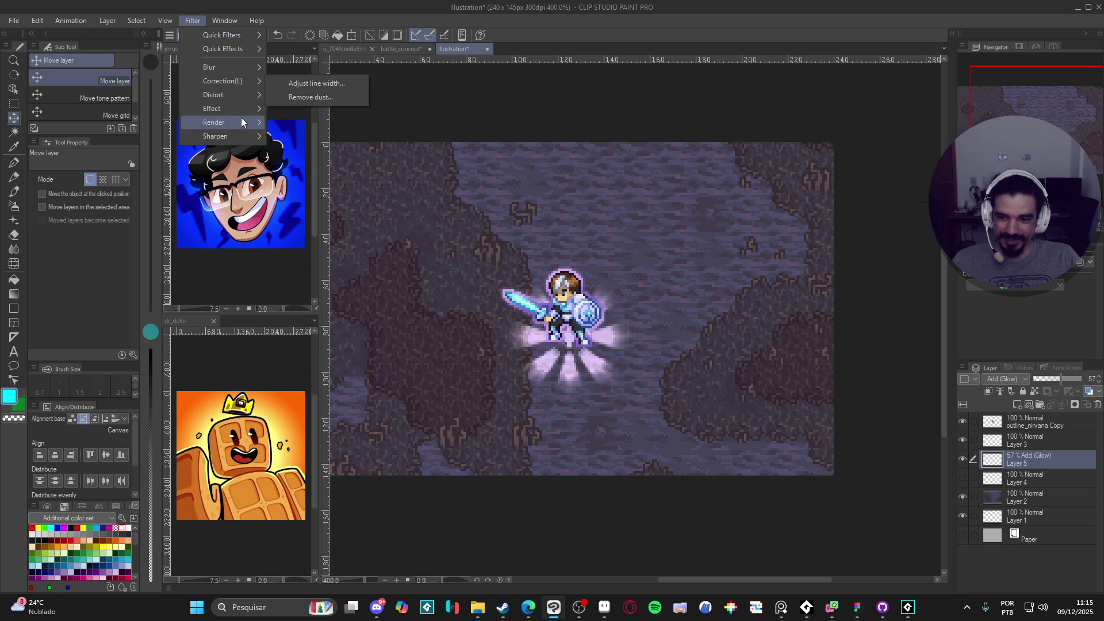
pyautogui.moveTo(234, 133)
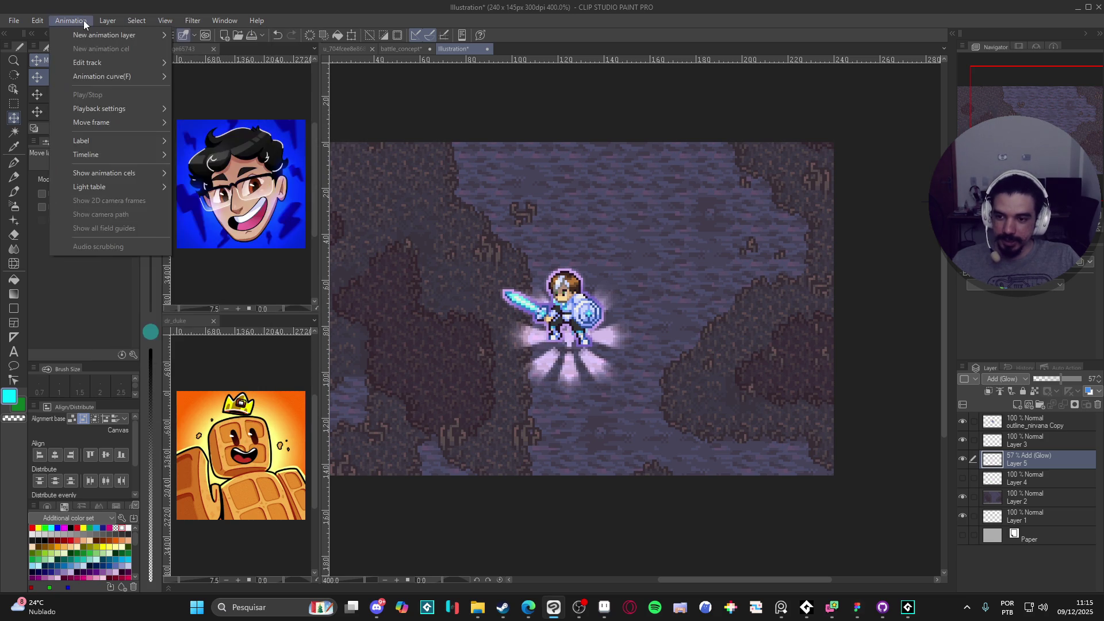
pyautogui.moveTo(99, 20)
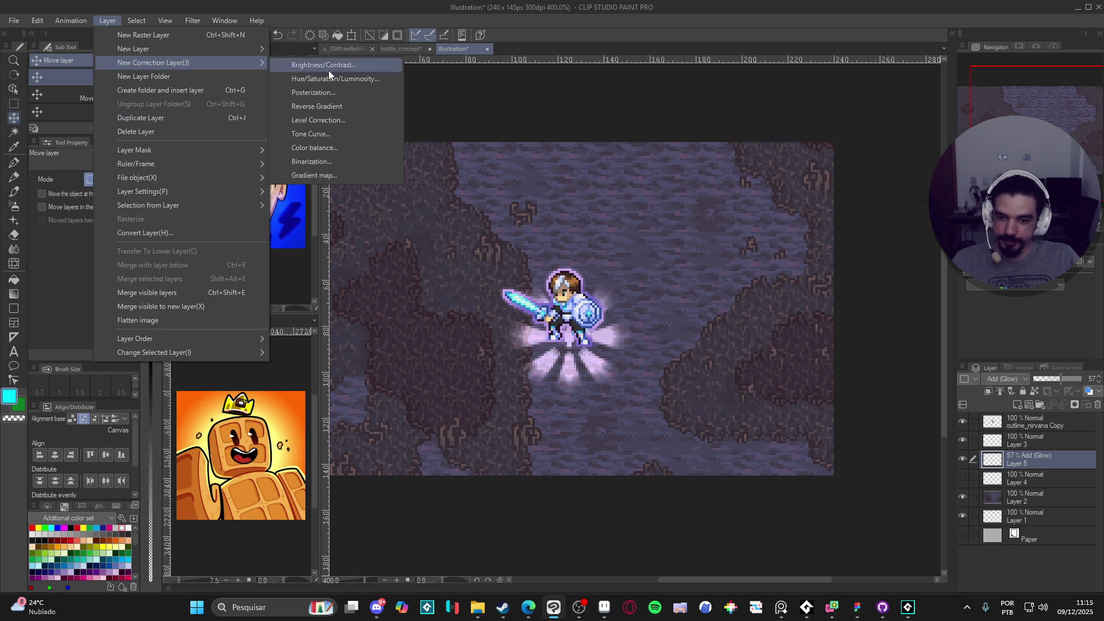
pyautogui.click(355, 171)
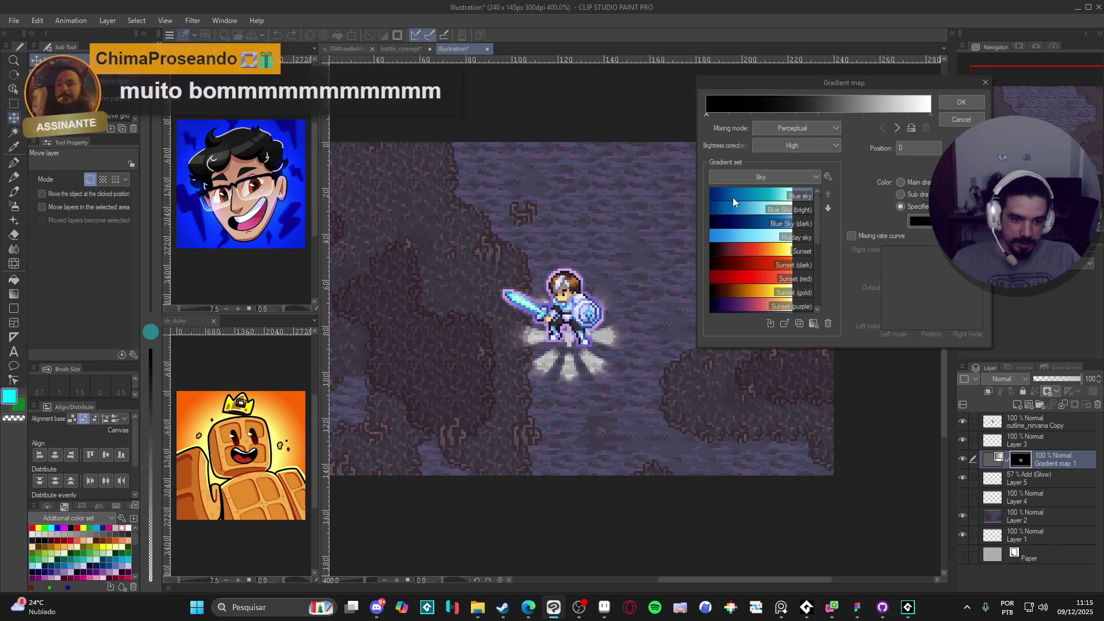
# Keep the Gradient map on Perceptual mixing, black-to-white direction and High brightness correction.
pyautogui.click(834, 131)
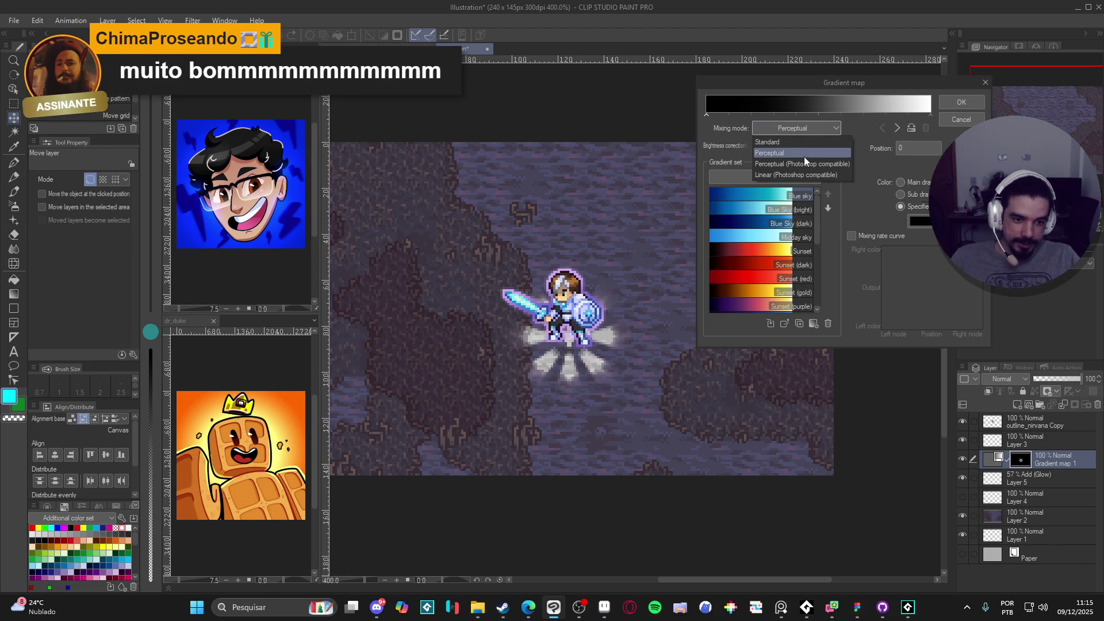
pyautogui.click(806, 126)
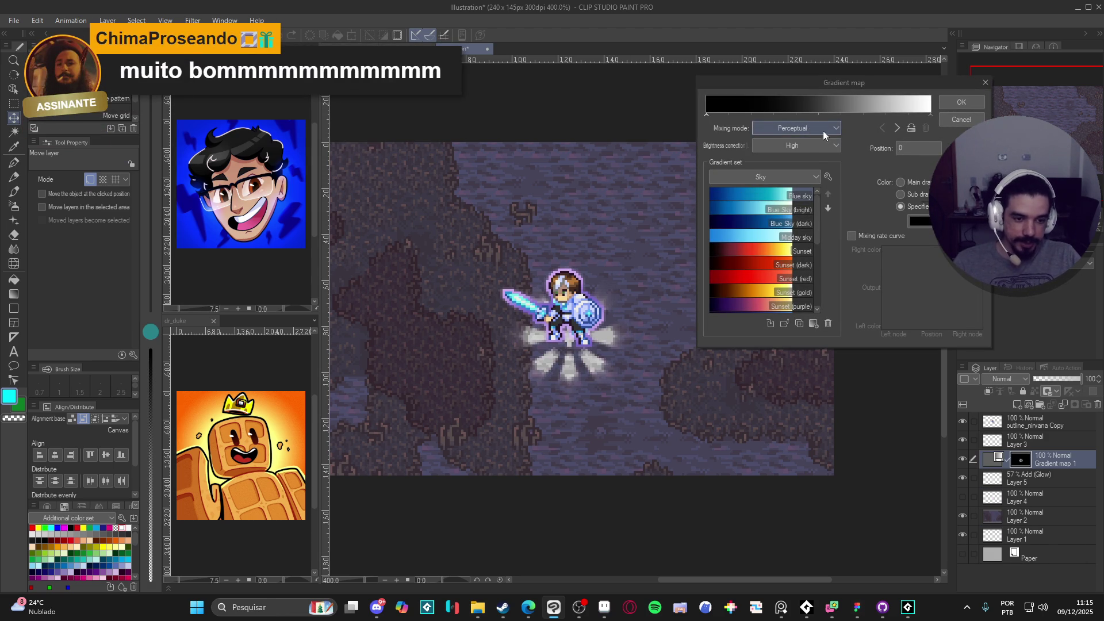
pyautogui.click(911, 128)
pyautogui.click(912, 128)
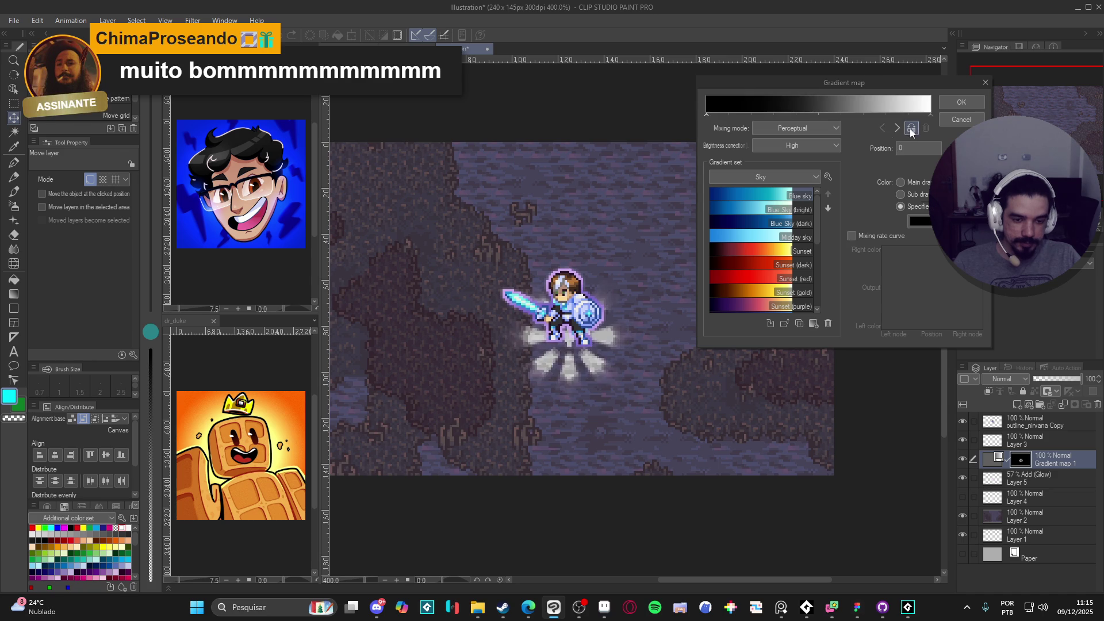
pyautogui.click(819, 146)
pyautogui.click(819, 146)
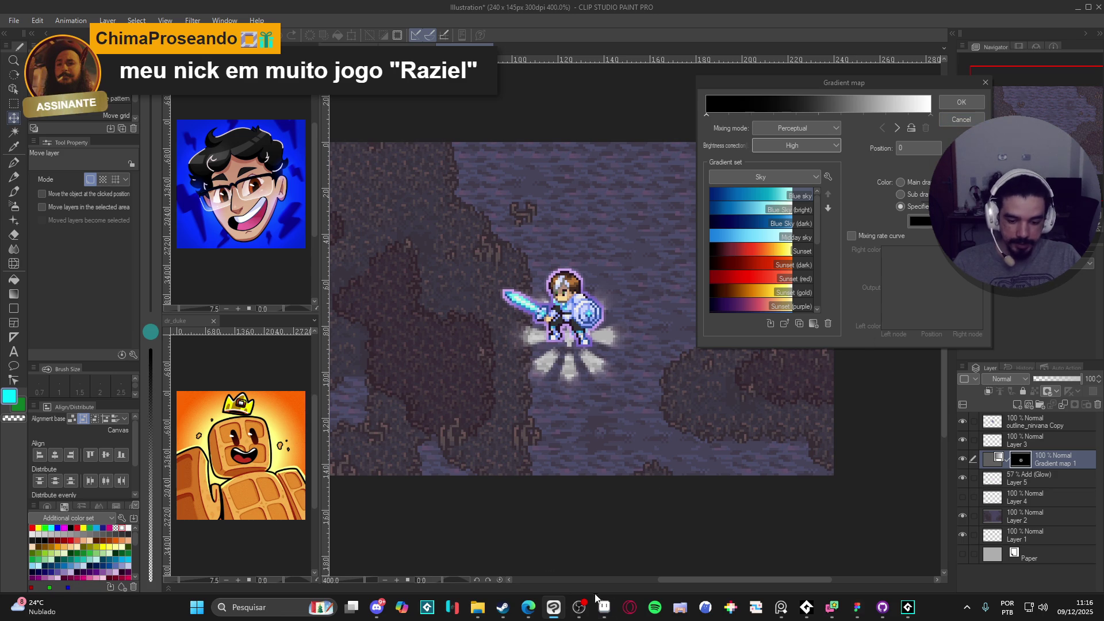
pyautogui.click(604, 607)
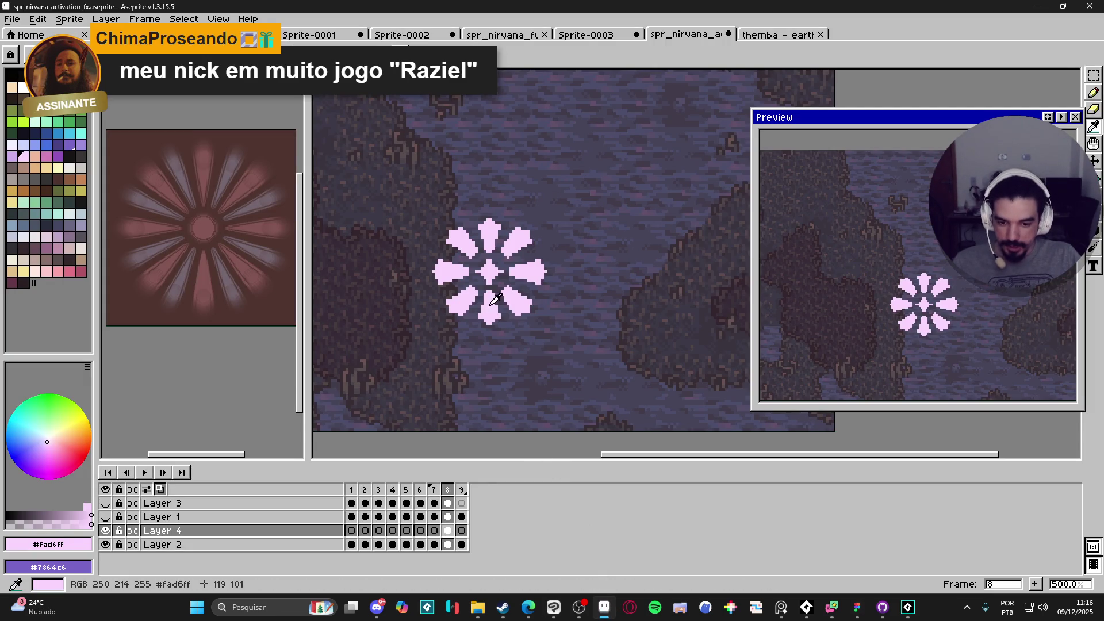
# In Aseprite, set cyan as background and copy the pink foreground hex fad6ff.
pyautogui.rightClick(80, 133)
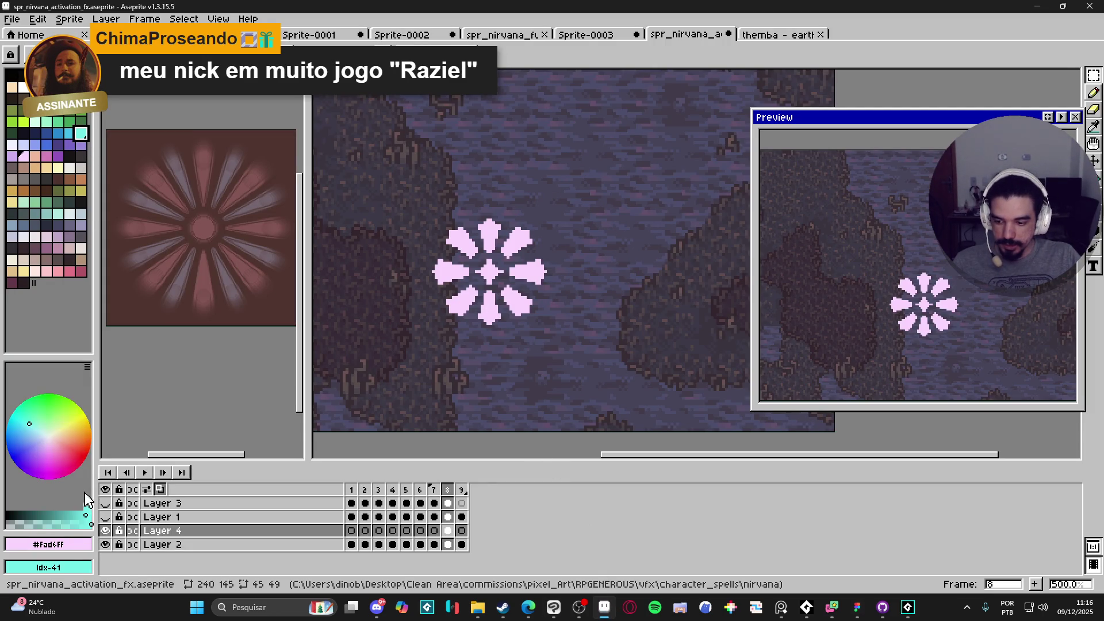
pyautogui.click(60, 544)
pyautogui.doubleClick(197, 456)
pyautogui.hotkey('ctrl', 'c')
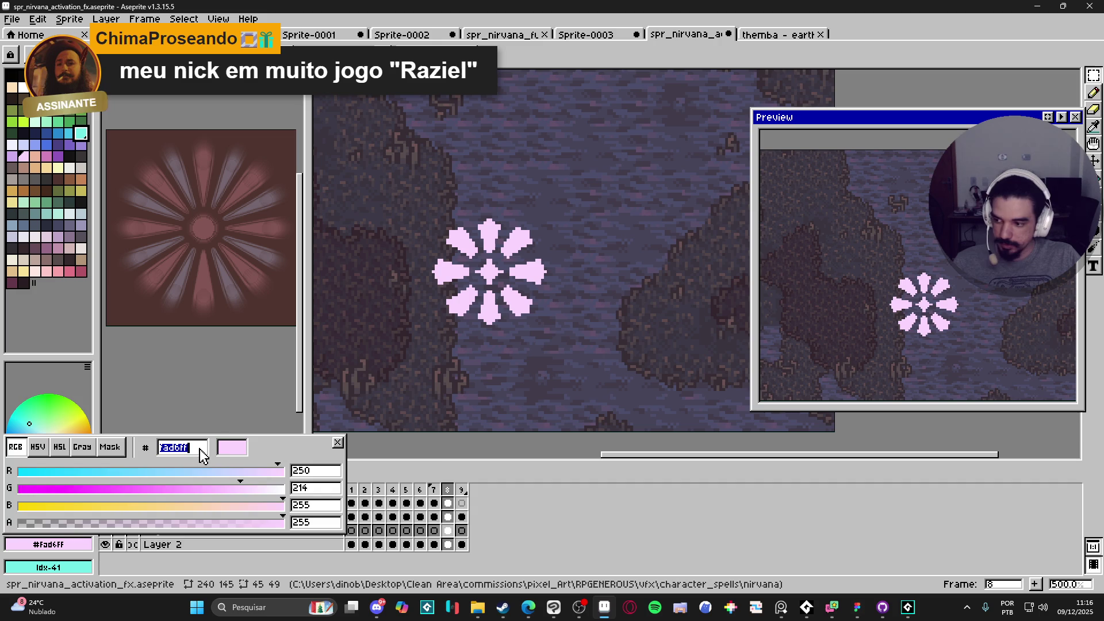
pyautogui.press('Escape')
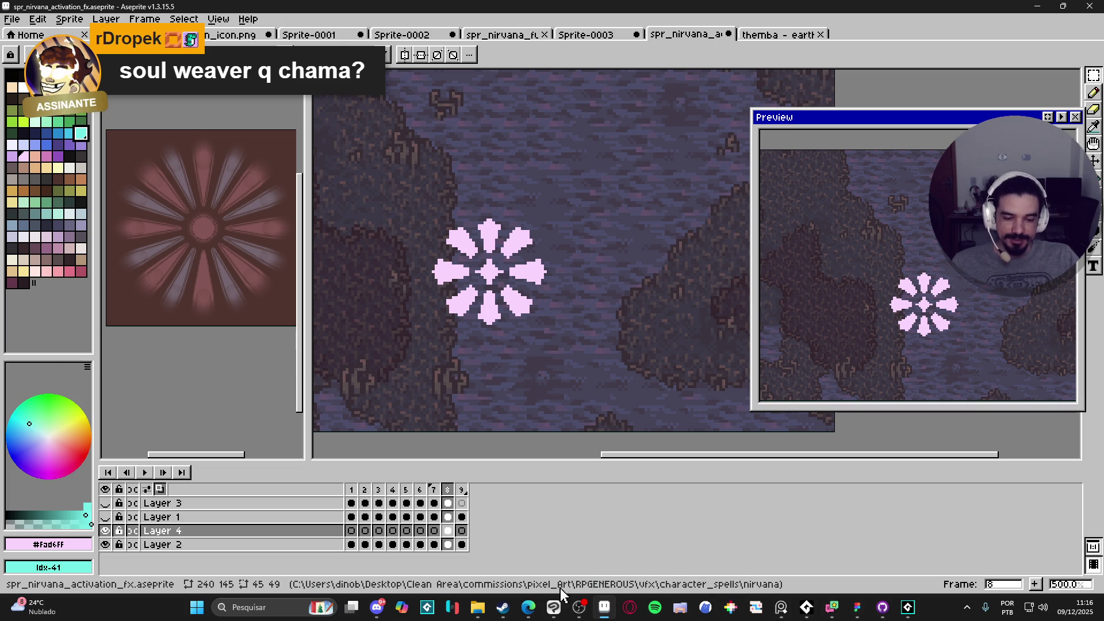
pyautogui.click(553, 607)
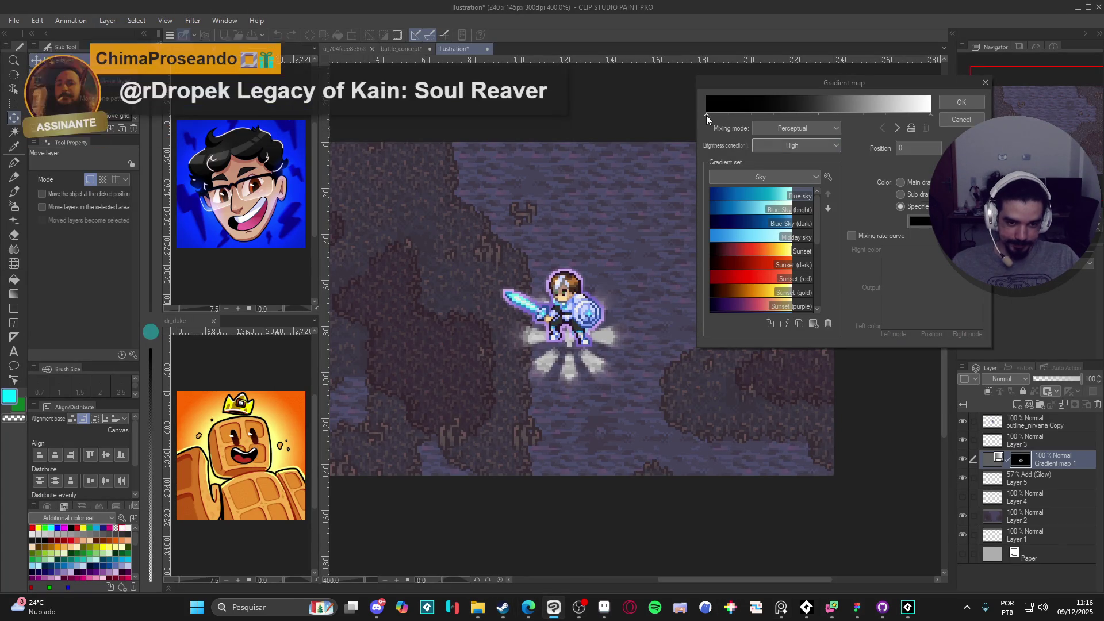
# Set the gradient's dark end colour to pink fad6ff by pasting its hex.
pyautogui.click(923, 222)
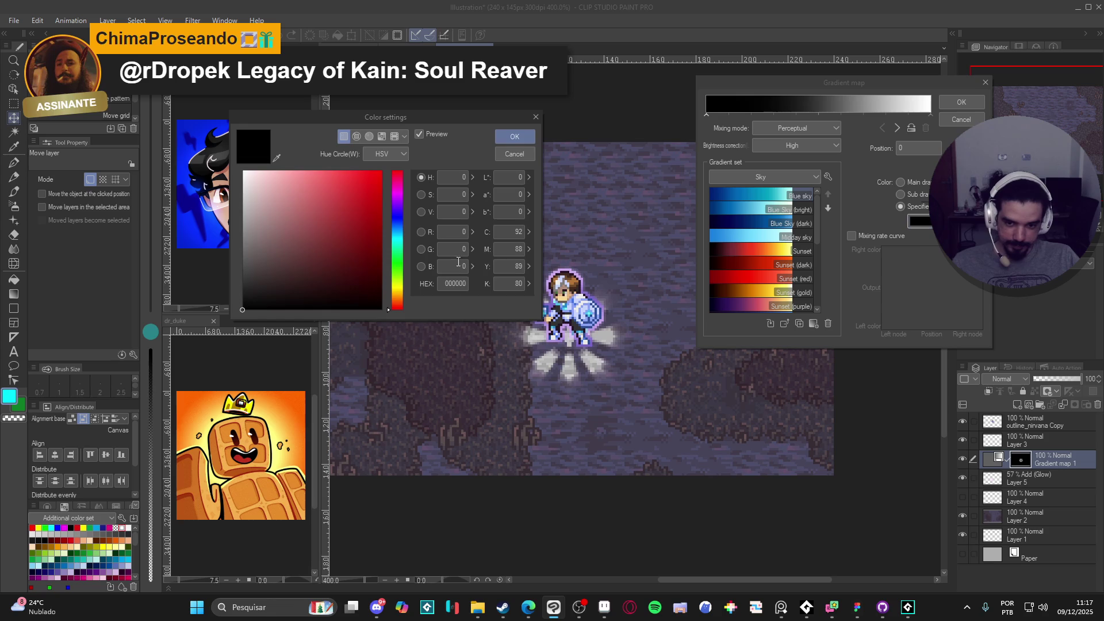
pyautogui.hotkey('ctrl', 'v')
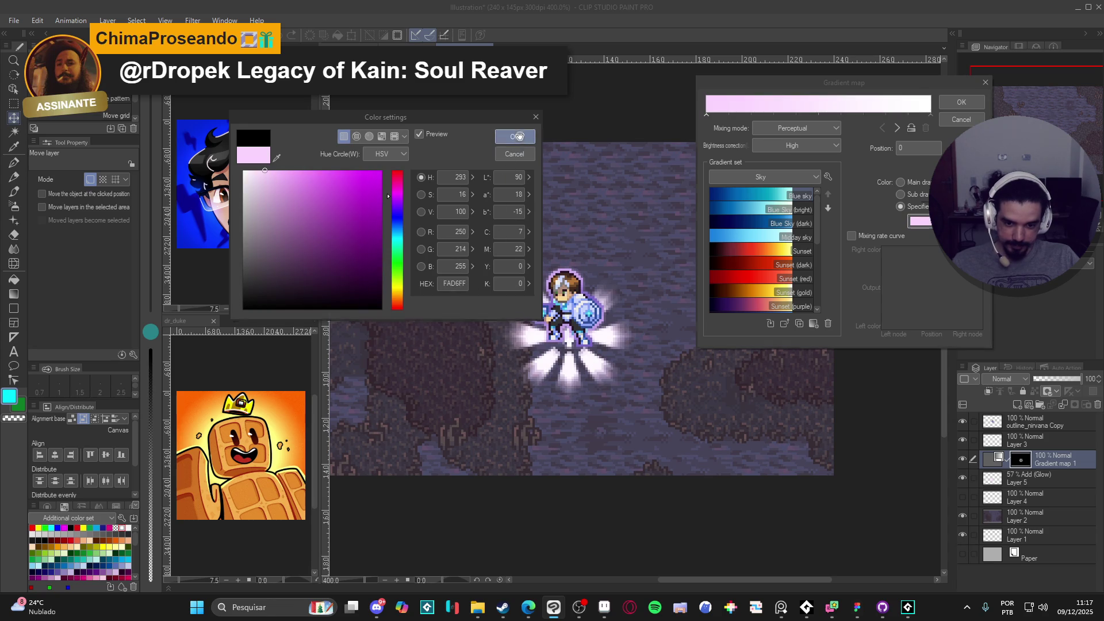
pyautogui.click(521, 140)
# Copy the cyan palette hex 73efe8 from Aseprite and apply it as the gradient's light end.
pyautogui.click(931, 113)
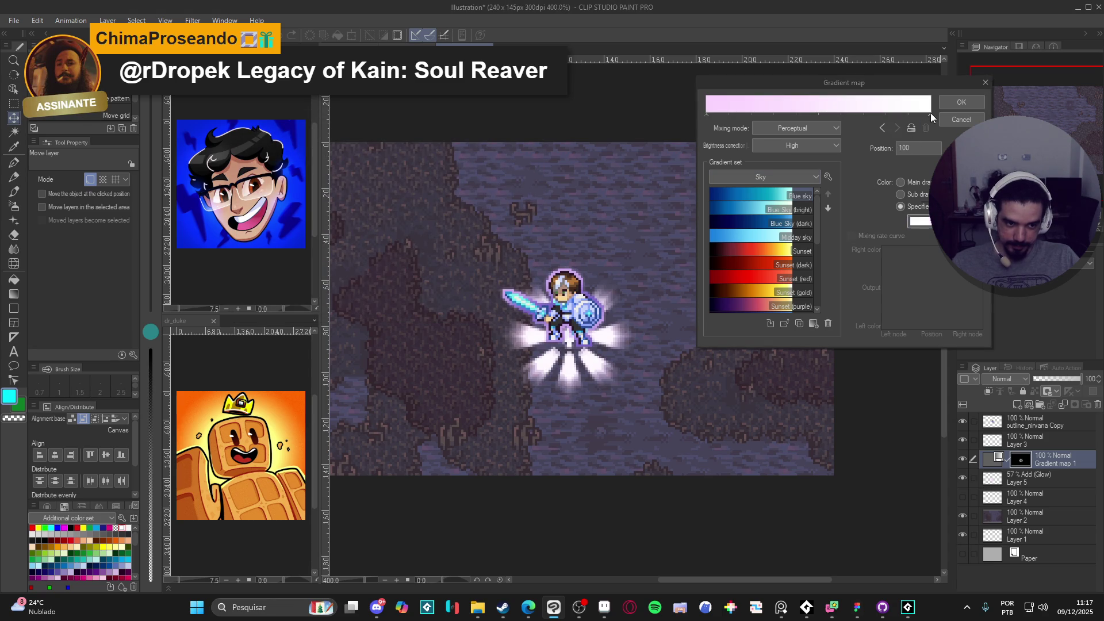
pyautogui.click(604, 607)
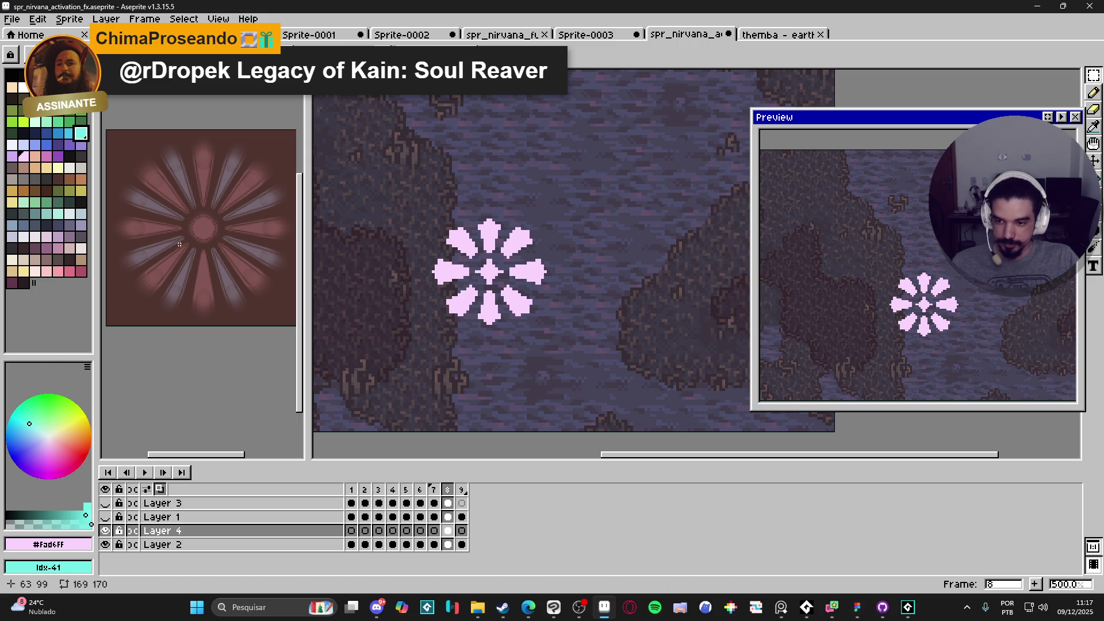
pyautogui.click(84, 137)
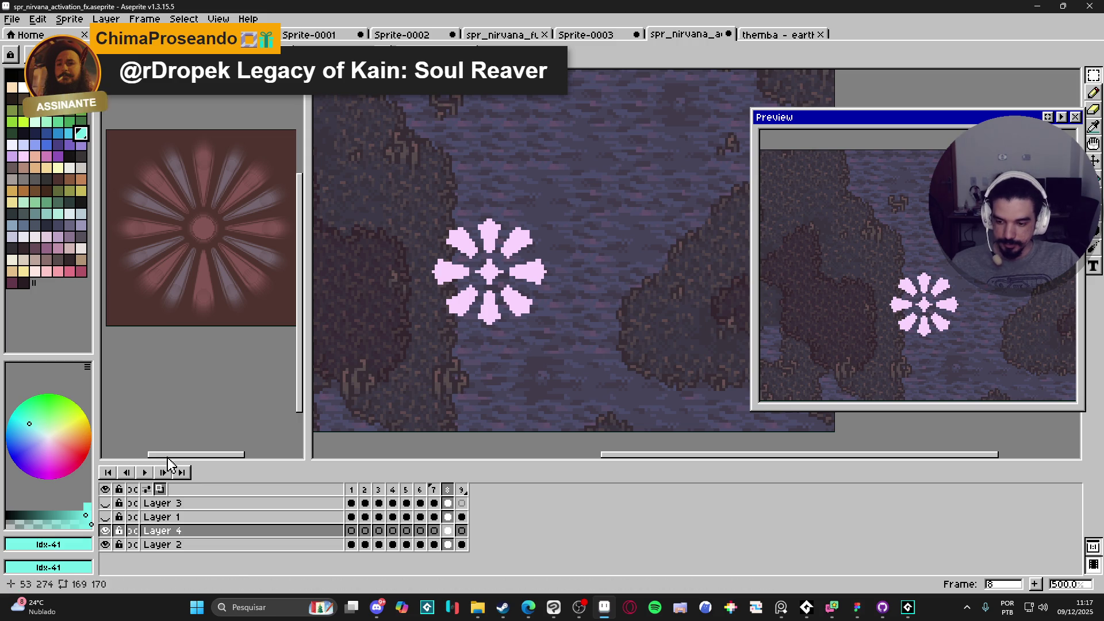
pyautogui.click(46, 544)
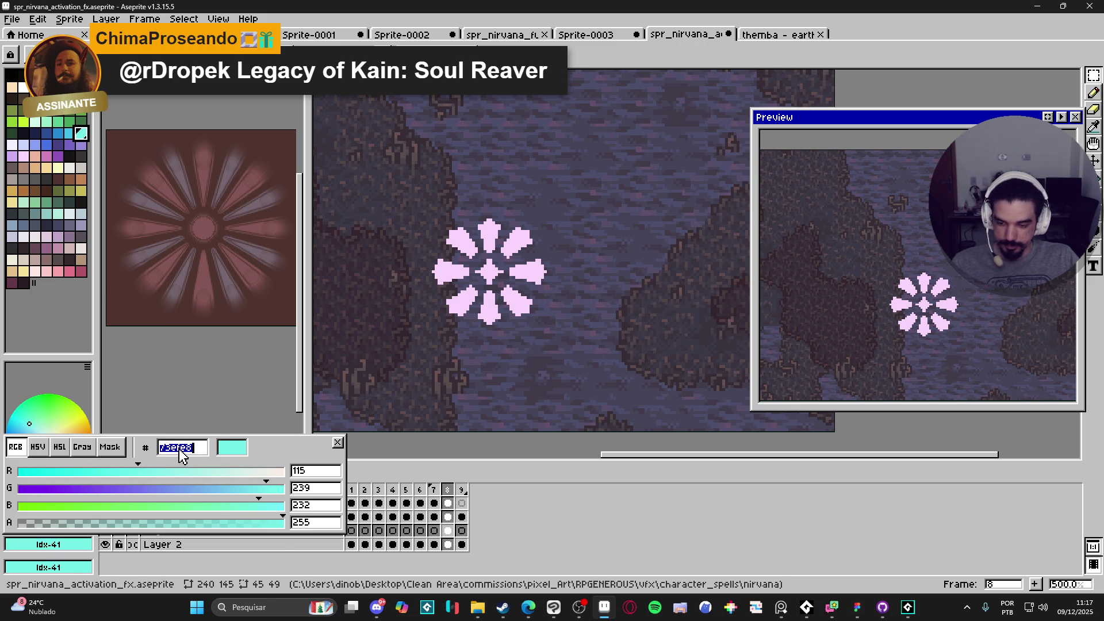
pyautogui.press('Escape')
pyautogui.hotkey('alt', 'Tab')
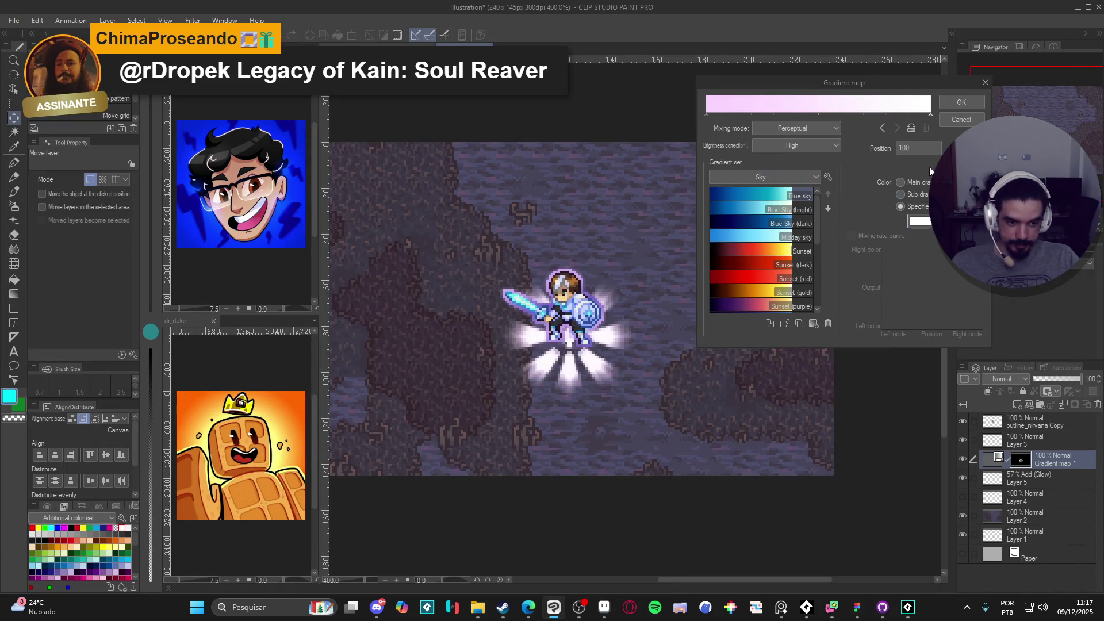
pyautogui.click(919, 222)
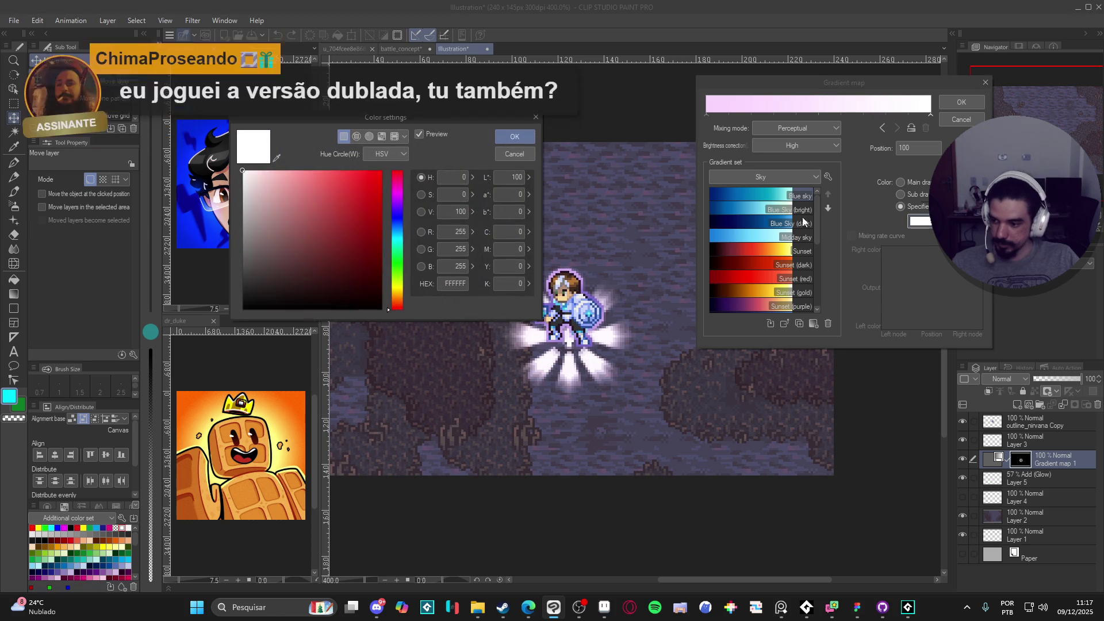
pyautogui.write('73efe8')
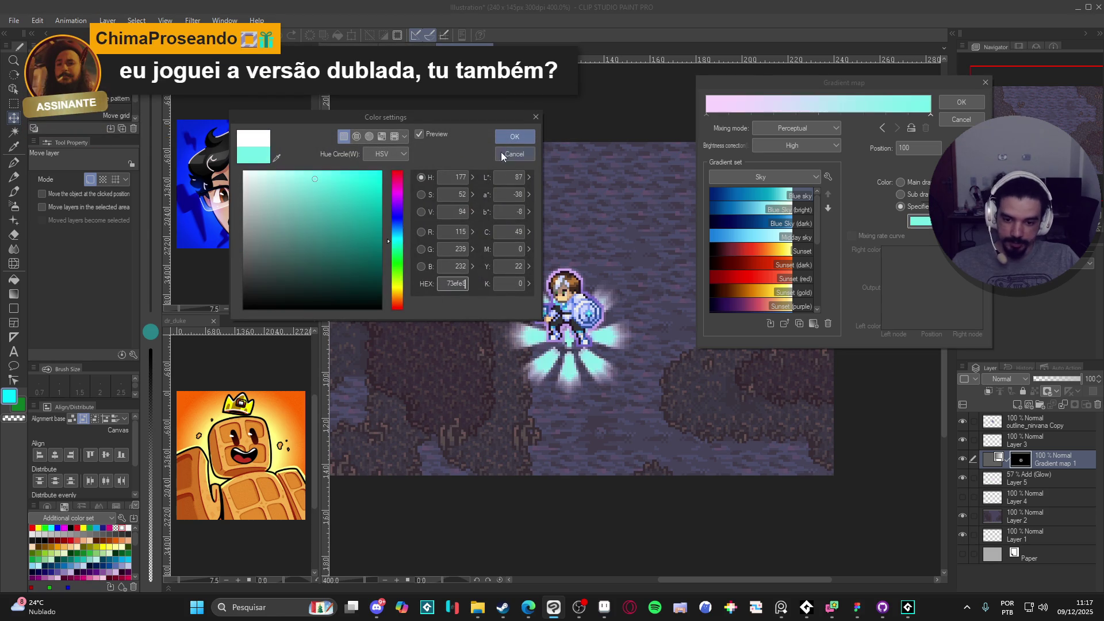
pyautogui.click(519, 137)
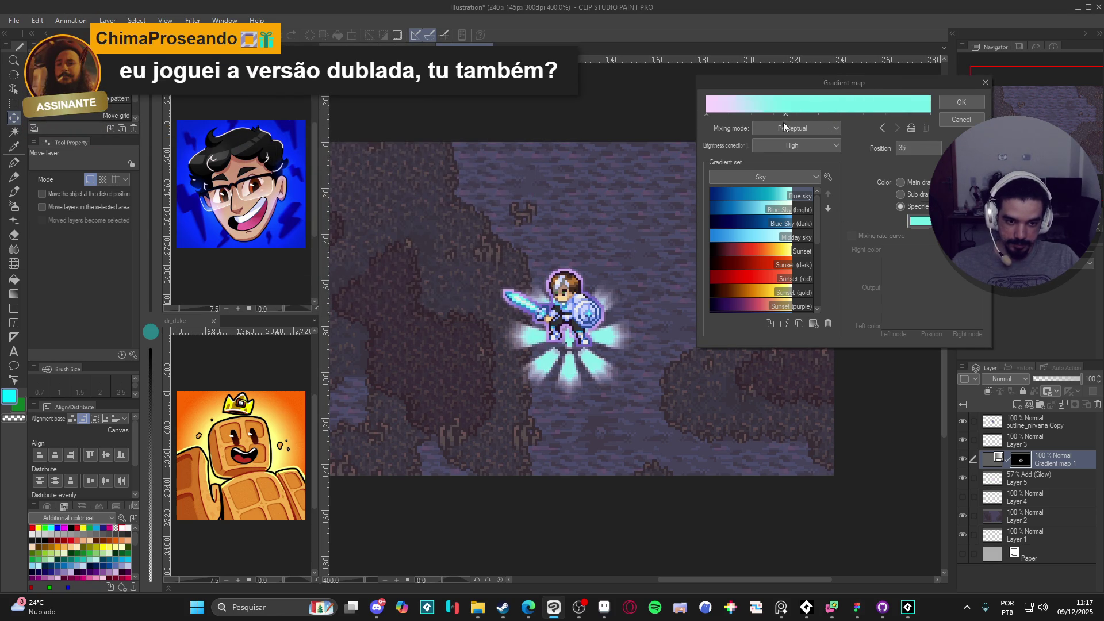
# Reorder the gradient map nodes to run cyan to pink, push the pink stop toward the end, and apply.
pyautogui.moveTo(705, 114); pyautogui.dragTo(950, 98)
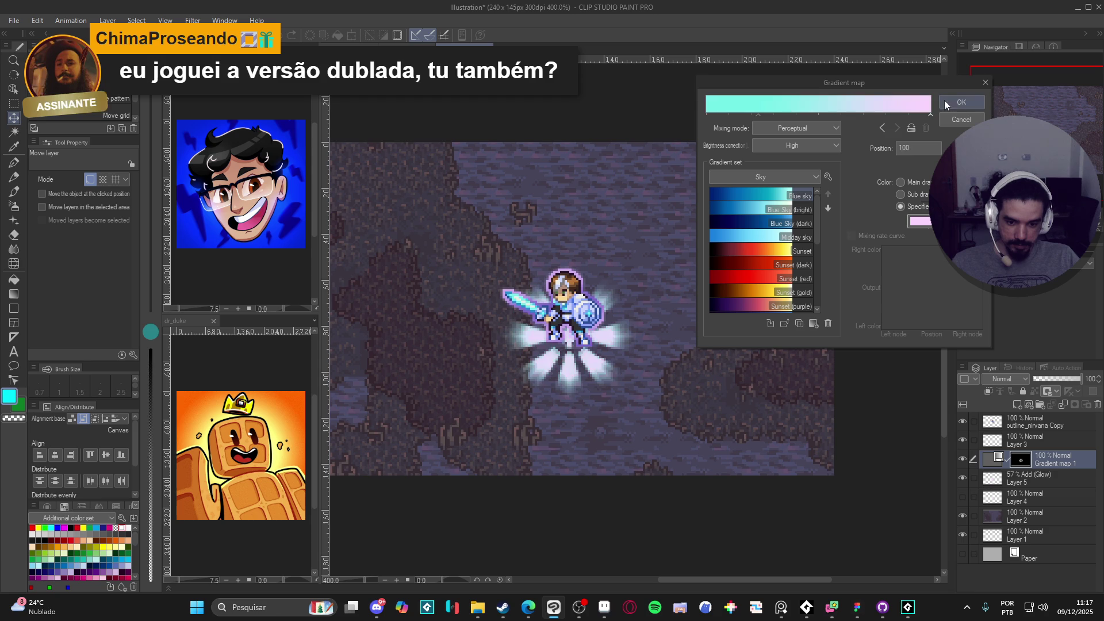
pyautogui.click(713, 115)
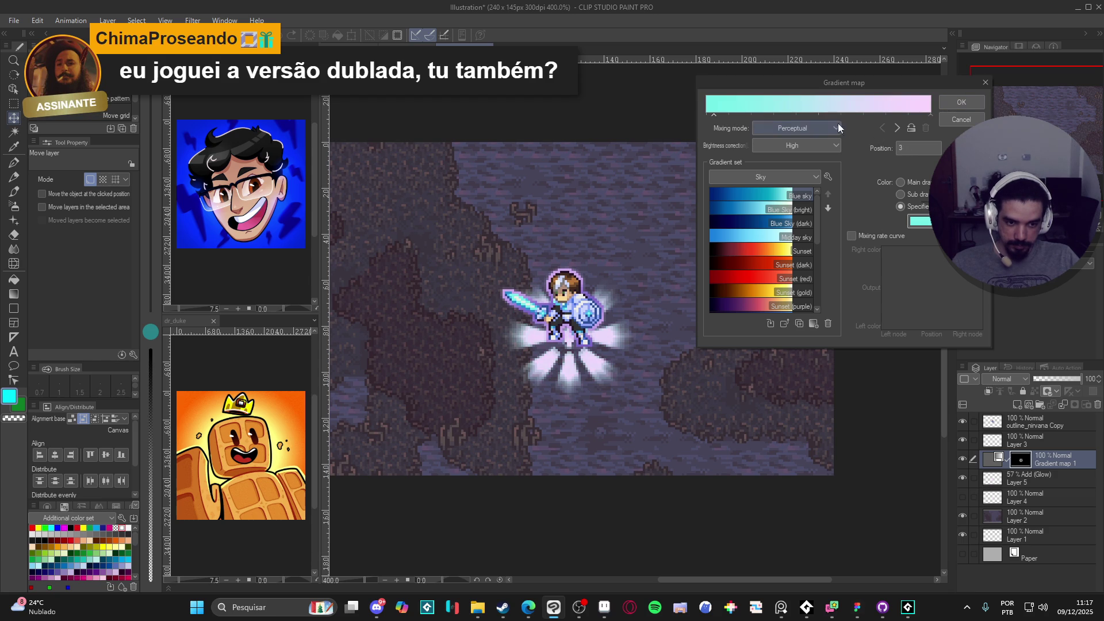
pyautogui.click(892, 115)
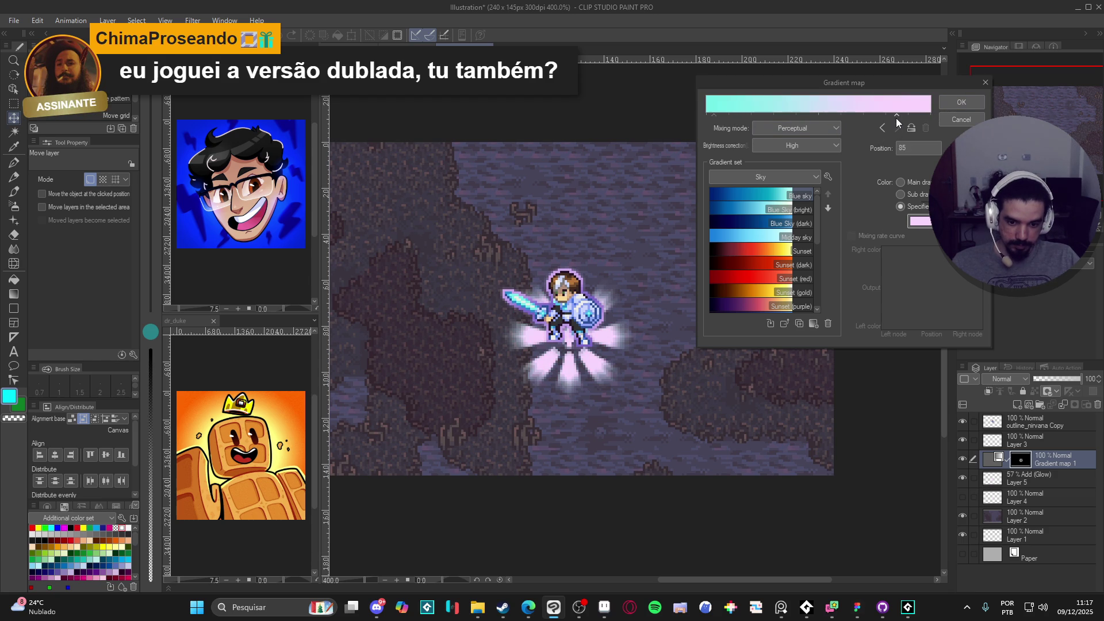
pyautogui.moveTo(895, 115); pyautogui.dragTo(917, 115)
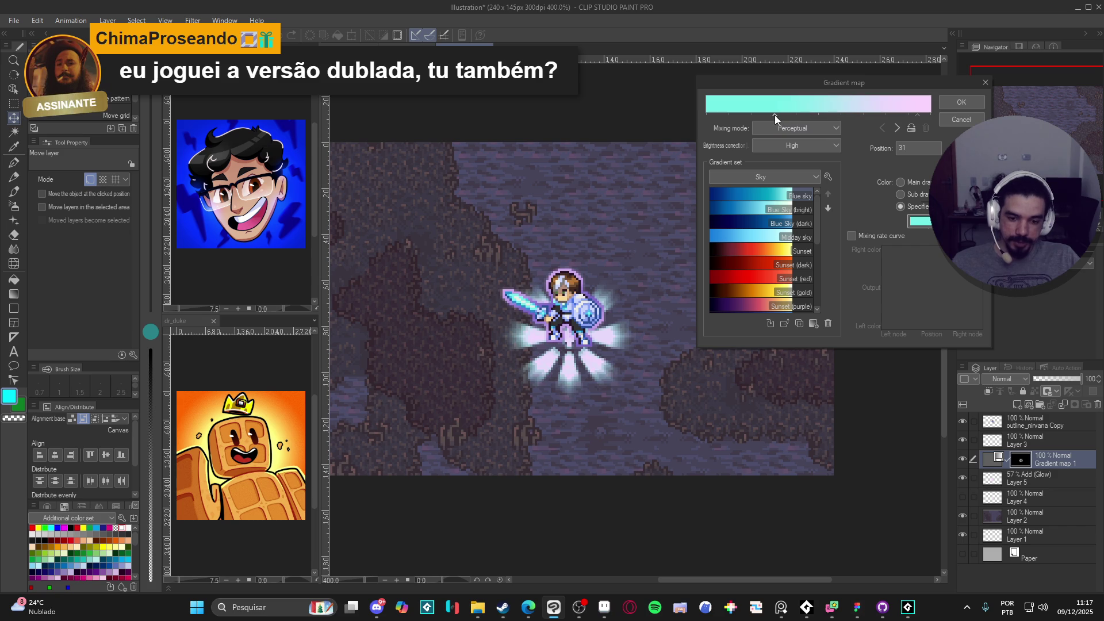
pyautogui.press('Return')
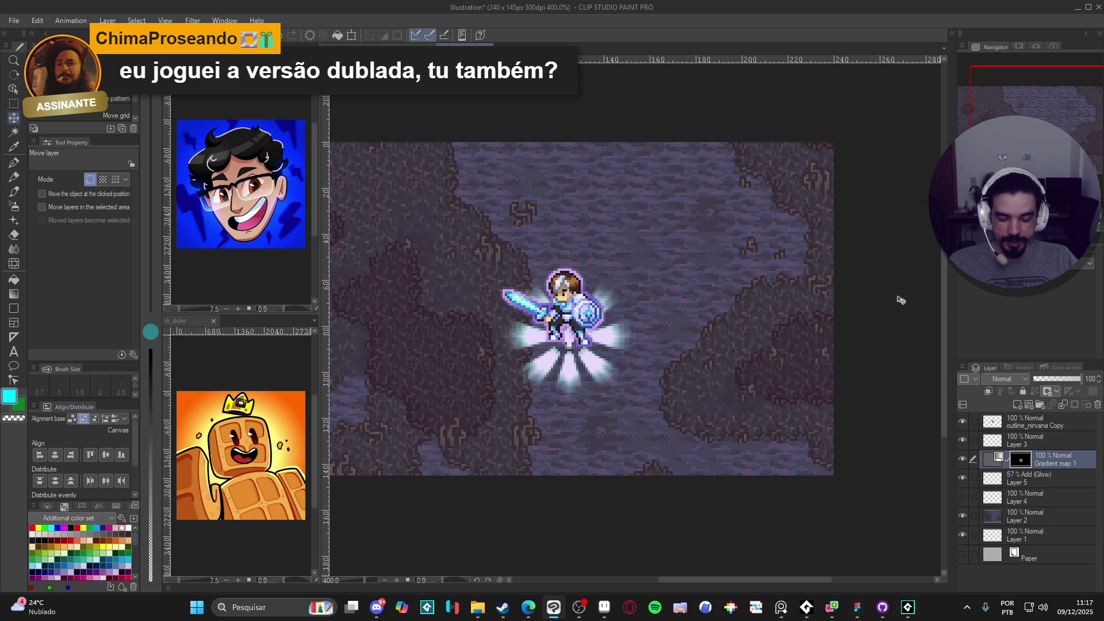
# Reopen the gradient map, slide the pink stop left to widen the pink, and compare it on and off.
pyautogui.click(962, 460)
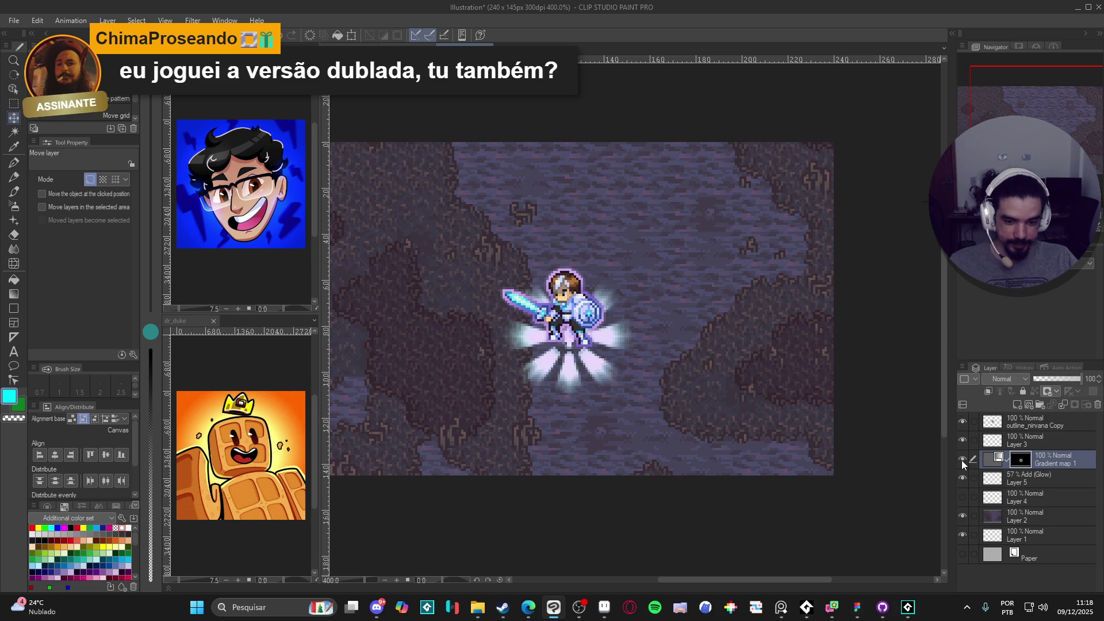
pyautogui.doubleClick(999, 460)
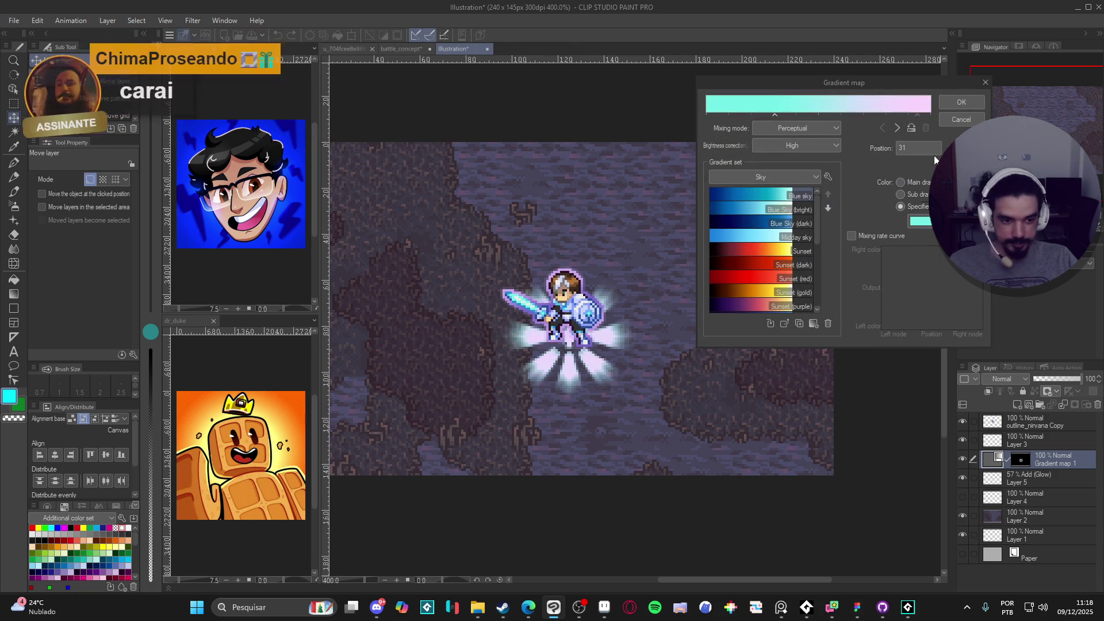
pyautogui.click(919, 113)
pyautogui.moveTo(919, 114); pyautogui.dragTo(868, 116)
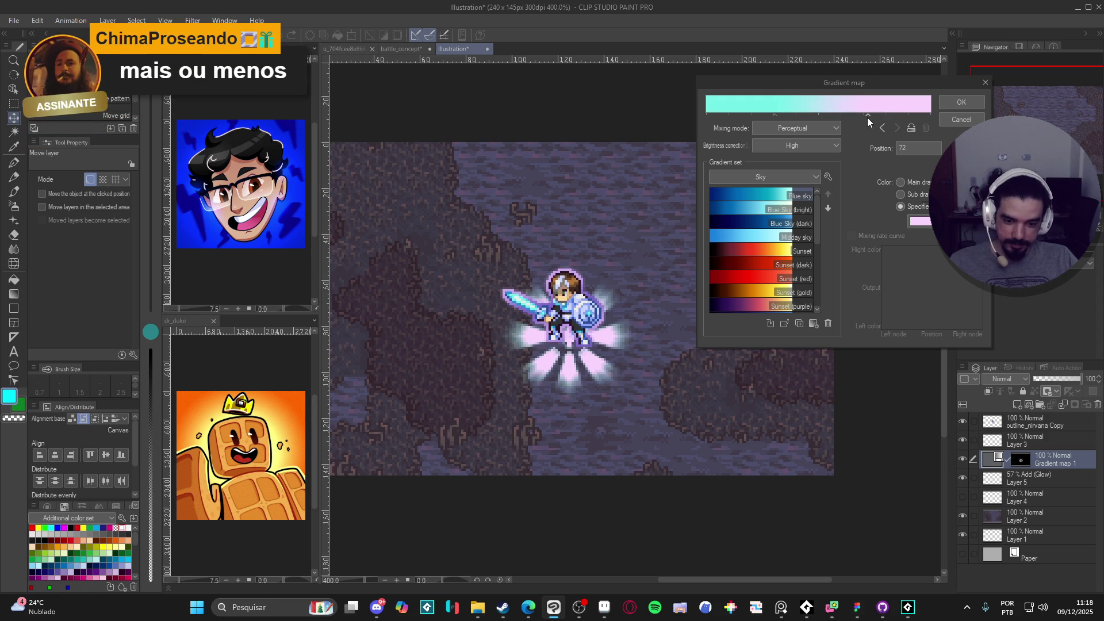
pyautogui.click(951, 104)
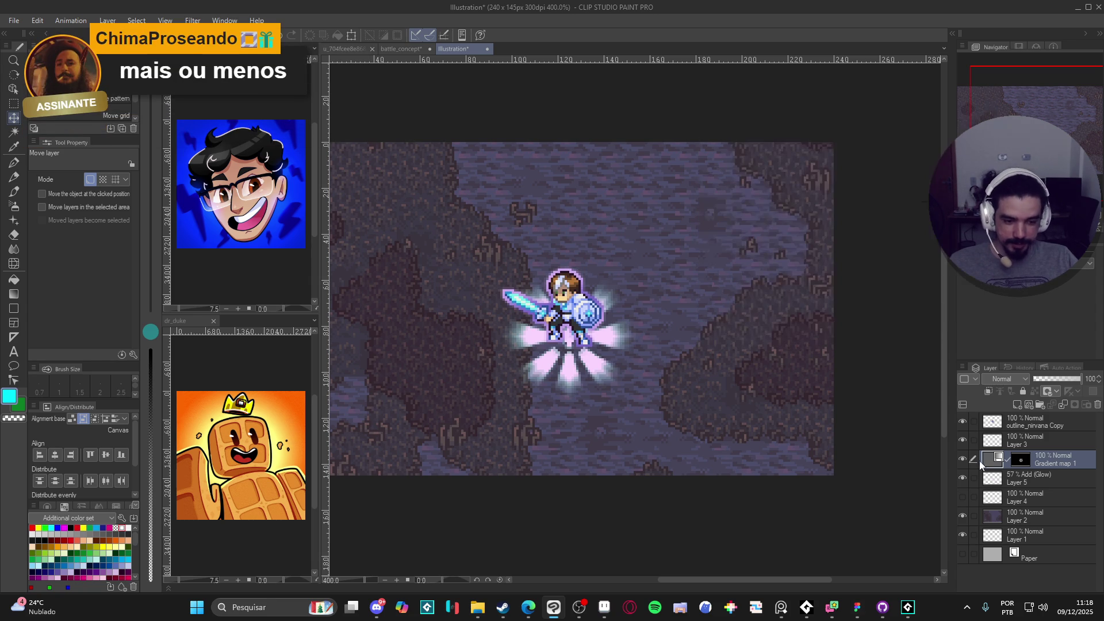
pyautogui.click(961, 457)
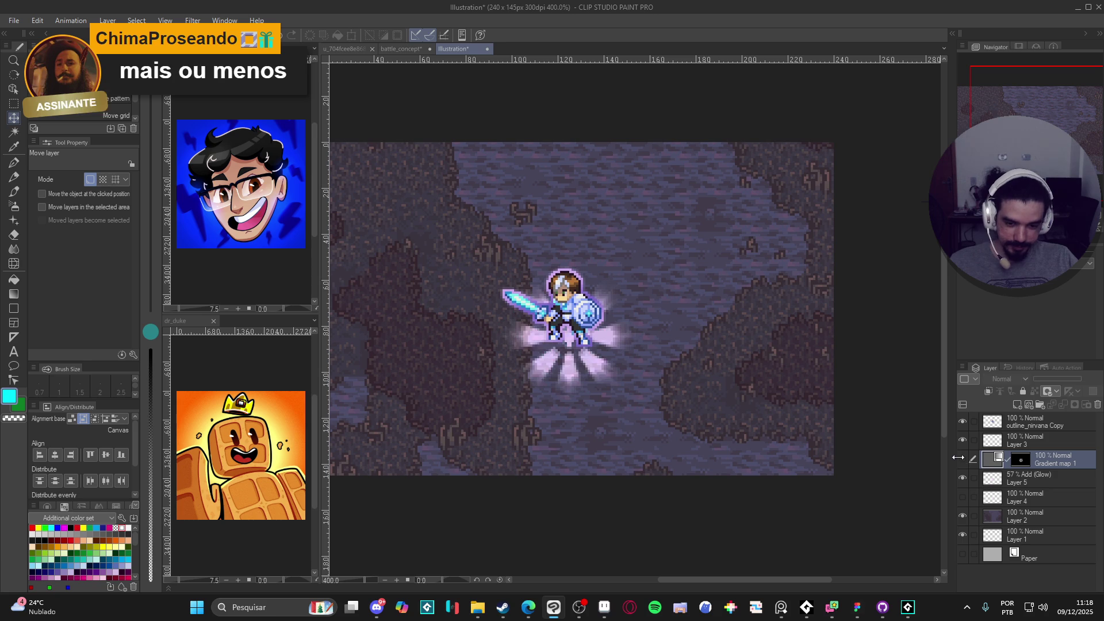
pyautogui.click(961, 458)
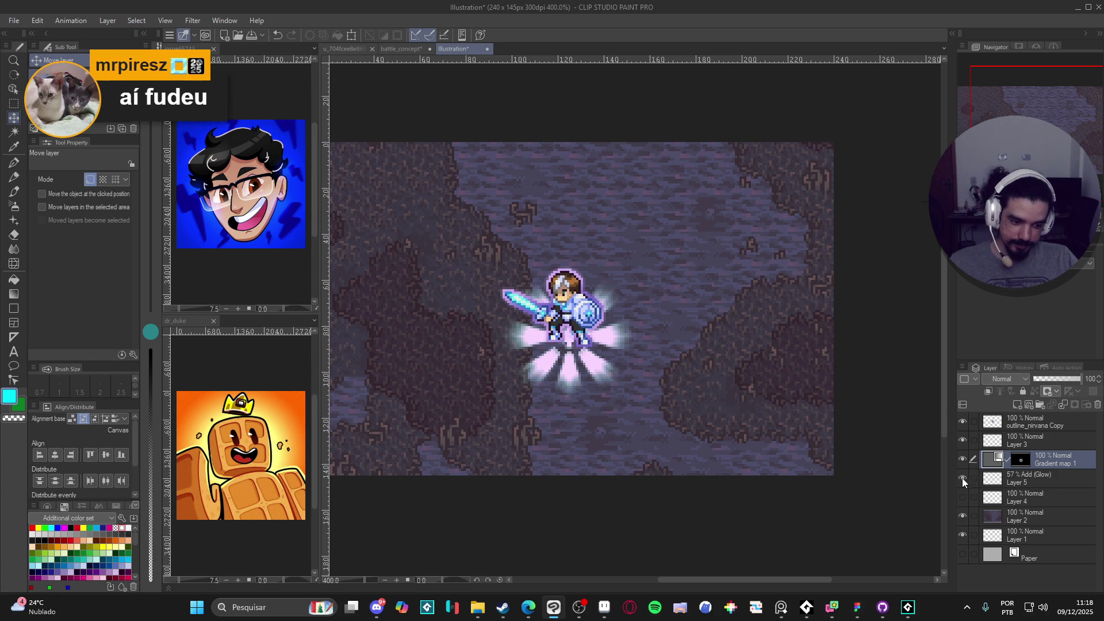
# Group Gradient map 1 and Layer 5 into Folder 1, then toggle Layer 5's visibility to compare.
pyautogui.keyDown('ctrl'); pyautogui.click(1025, 477); pyautogui.keyUp('ctrl')
pyautogui.hotkey('ctrl', 'g')
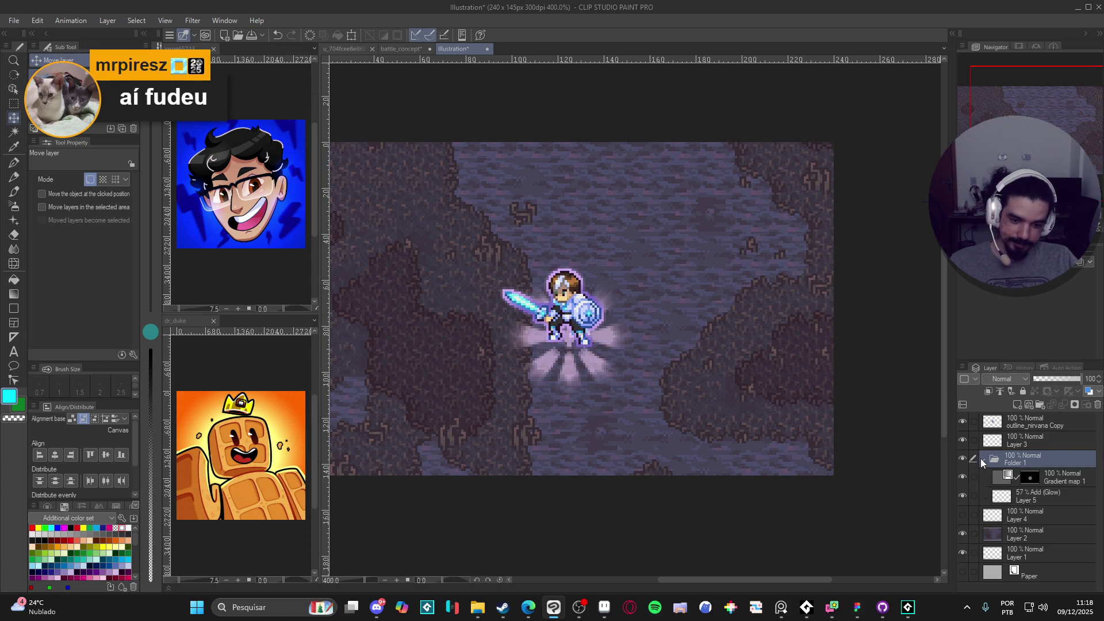
pyautogui.click(994, 498)
pyautogui.click(962, 496)
pyautogui.click(962, 496)
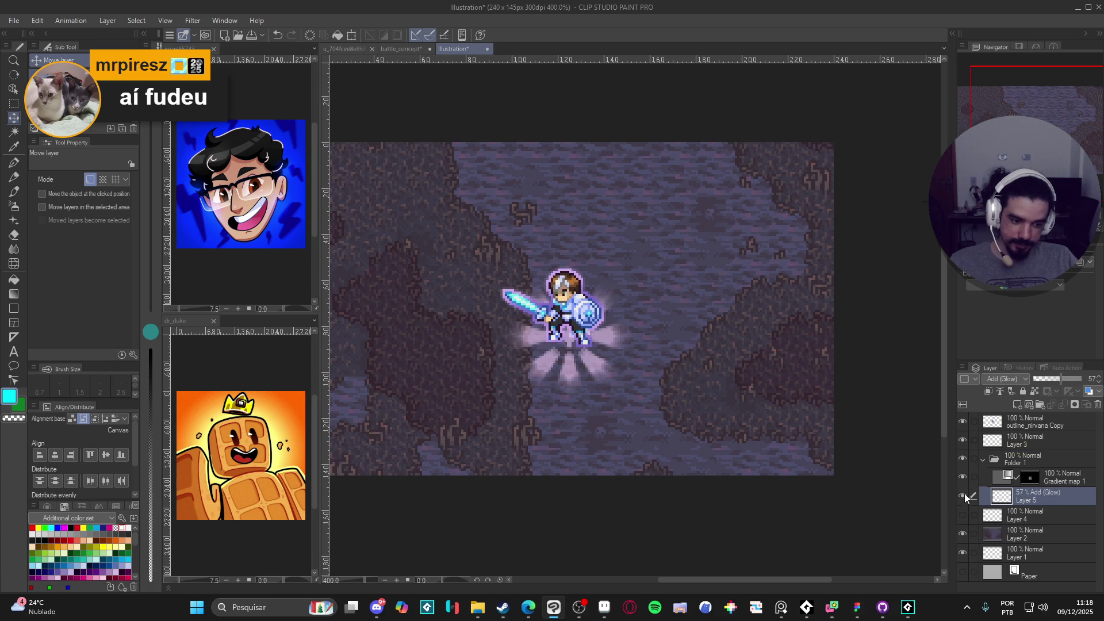
pyautogui.click(963, 495)
pyautogui.click(964, 496)
pyautogui.click(964, 496)
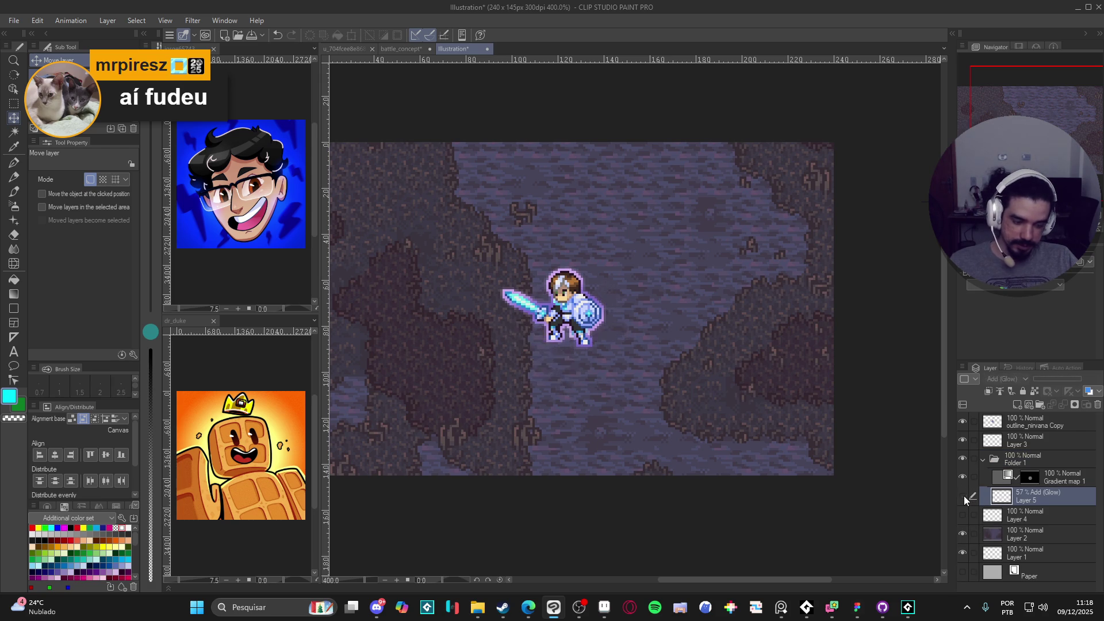
pyautogui.click(964, 496)
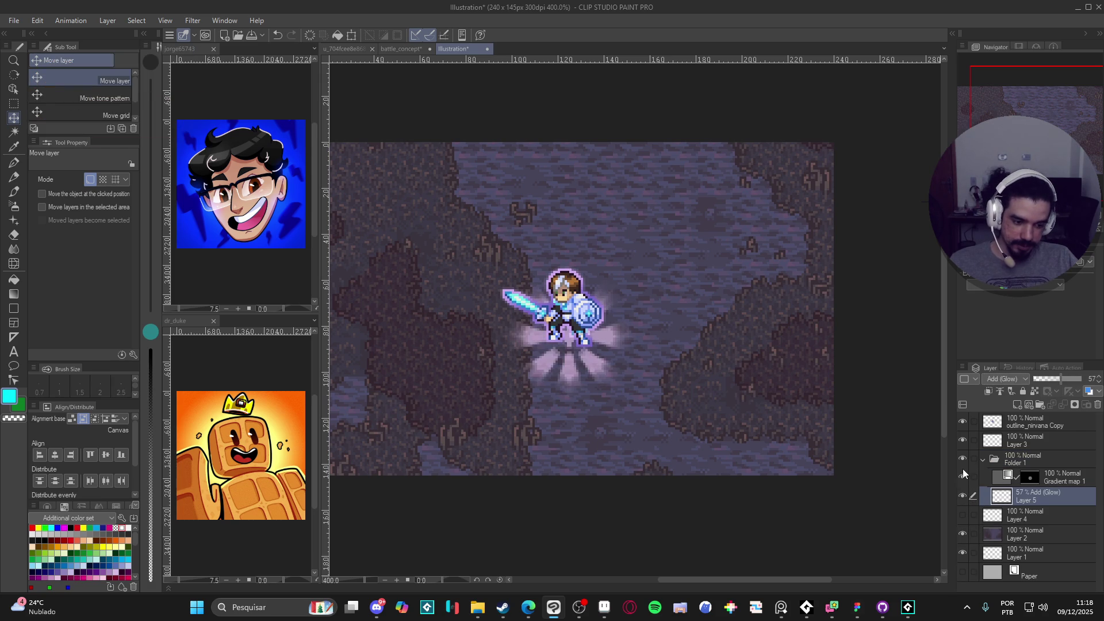
# Close the comment hub and delete the Gradient map 1 layer.
pyautogui.keyDown('ctrl'); pyautogui.click(1001, 498); pyautogui.keyUp('ctrl')
pyautogui.click(1029, 479)
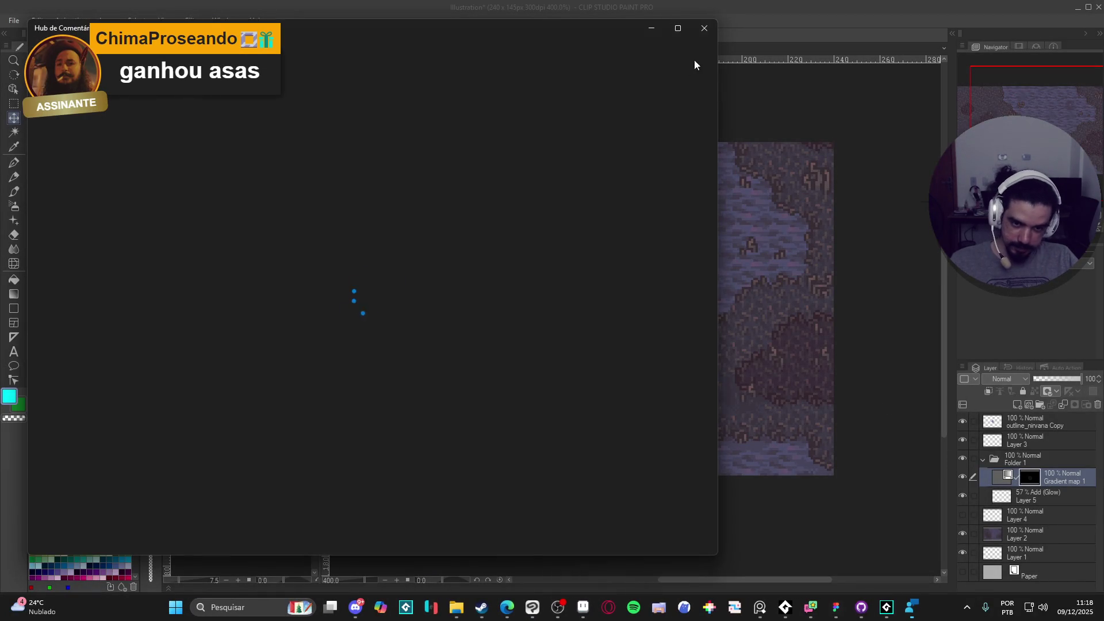
pyautogui.click(710, 35)
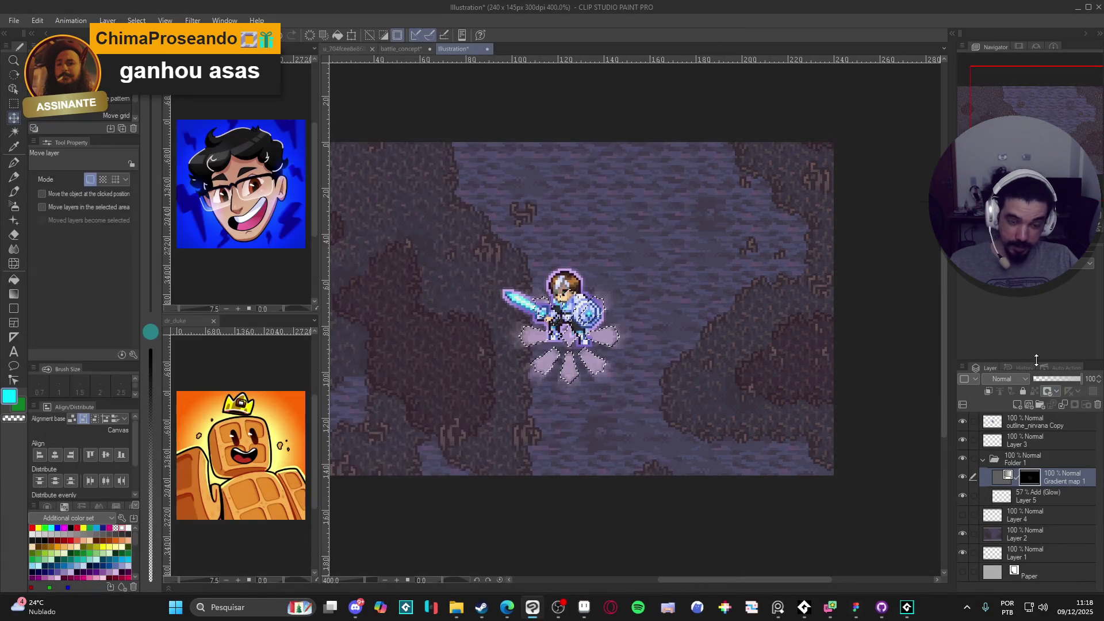
pyautogui.rightClick(1046, 479)
pyautogui.click(1041, 444)
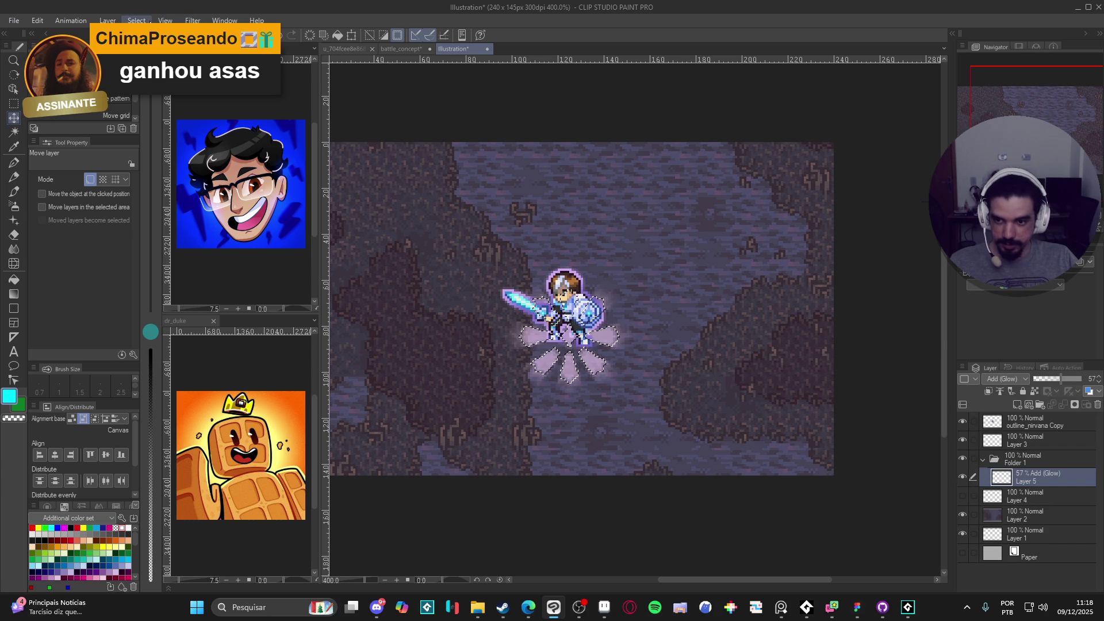
# Add a Gradient map correction layer with its right end set to teal 73efe8, then switch to Aseprite.
pyautogui.click(107, 21)
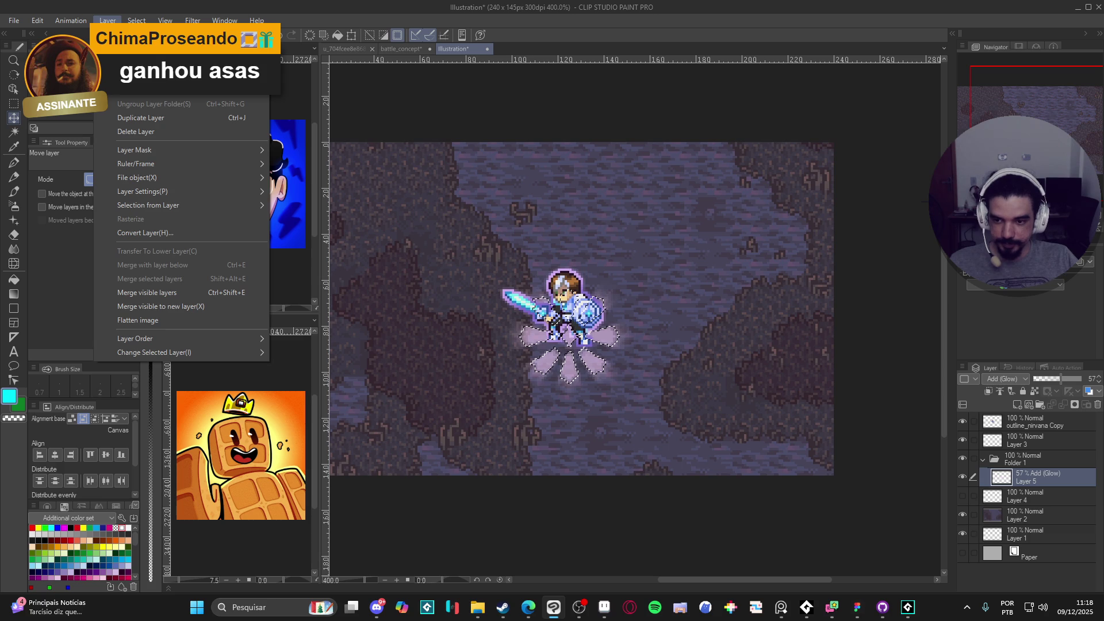
pyautogui.moveTo(172, 64)
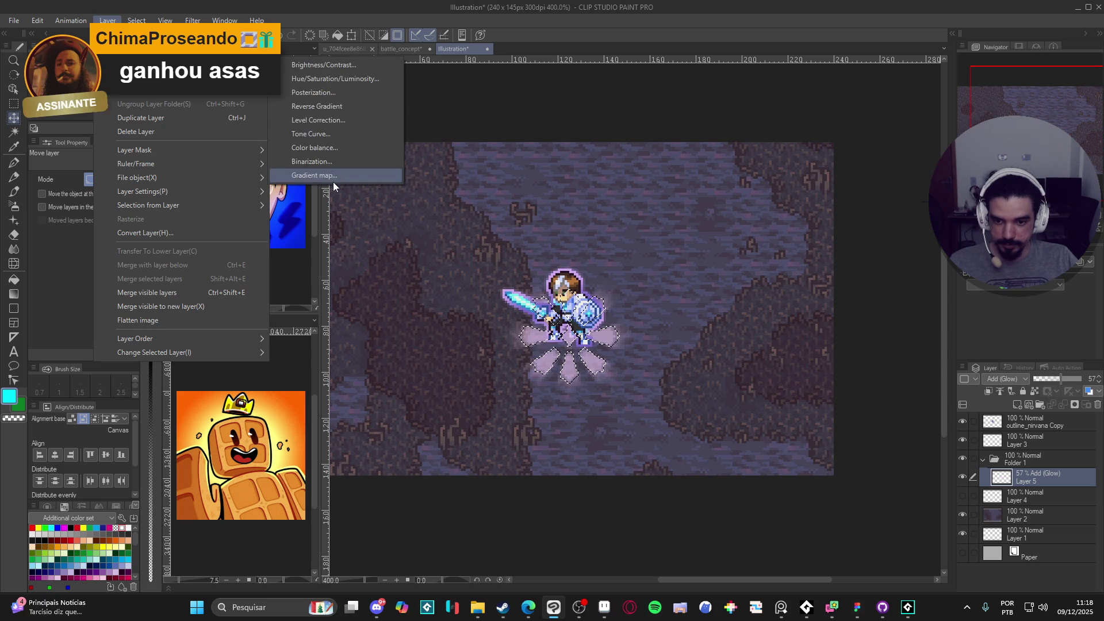
pyautogui.click(331, 176)
pyautogui.click(931, 114)
pyautogui.click(923, 148)
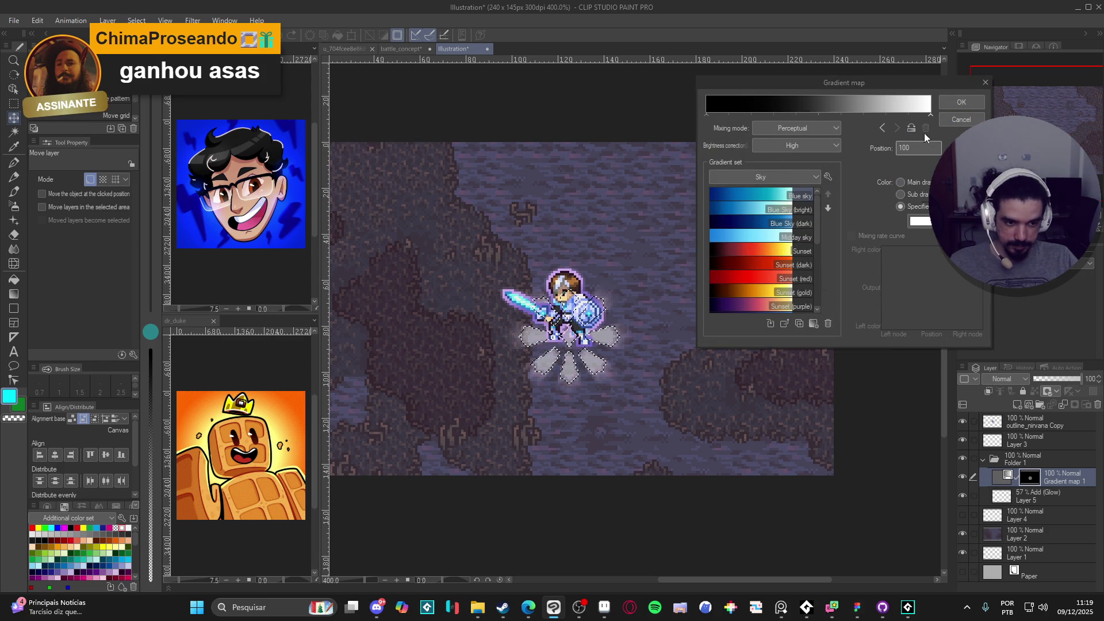
pyautogui.click(920, 220)
pyautogui.write('73efe8')
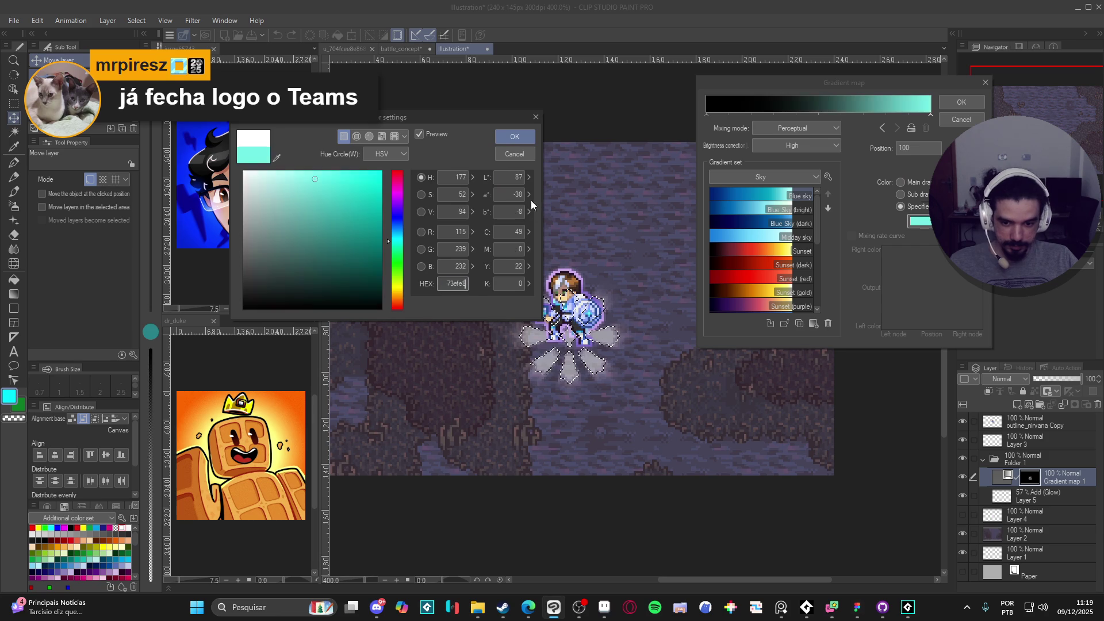
pyautogui.click(515, 136)
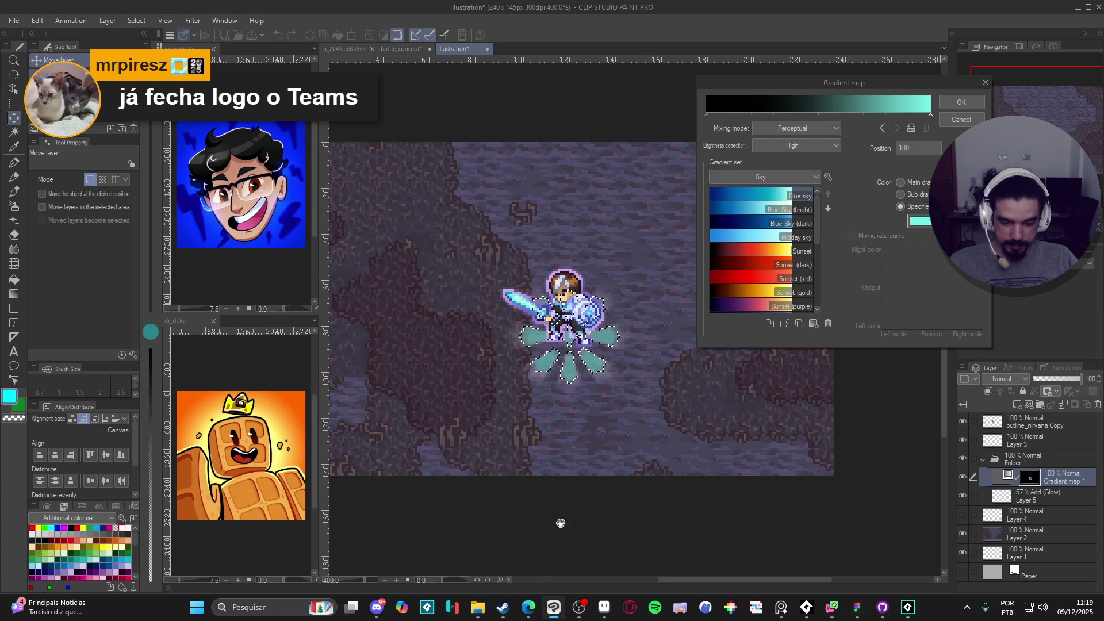
pyautogui.click(604, 608)
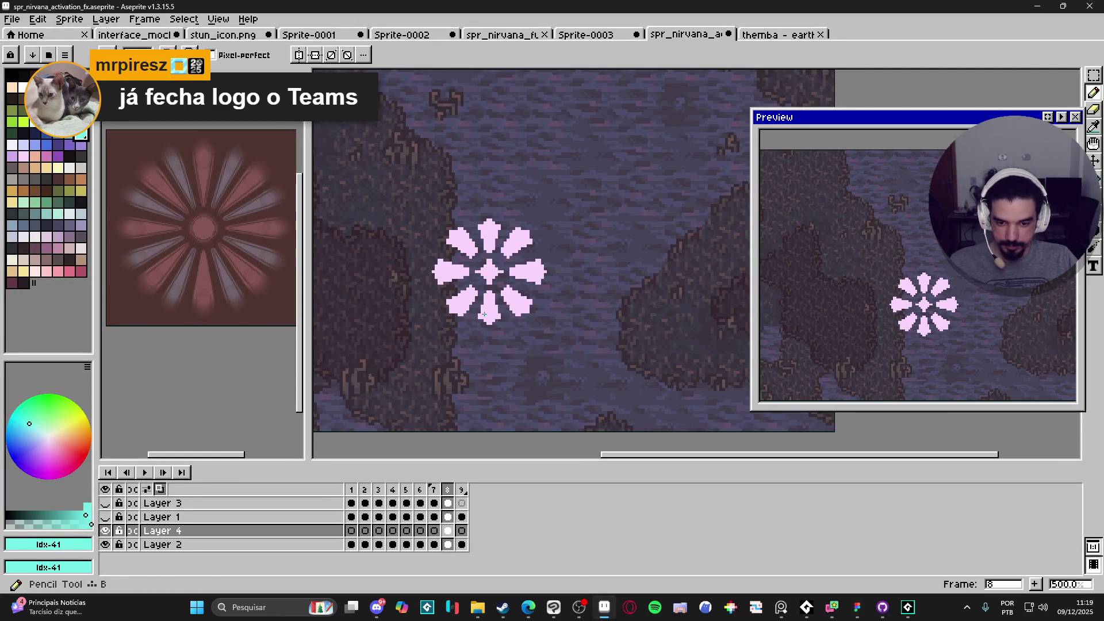
# With the Pencil on Layer 4, read the foreground colour's hex fad6ff, then return to Clip Studio Paint.
pyautogui.press('b')
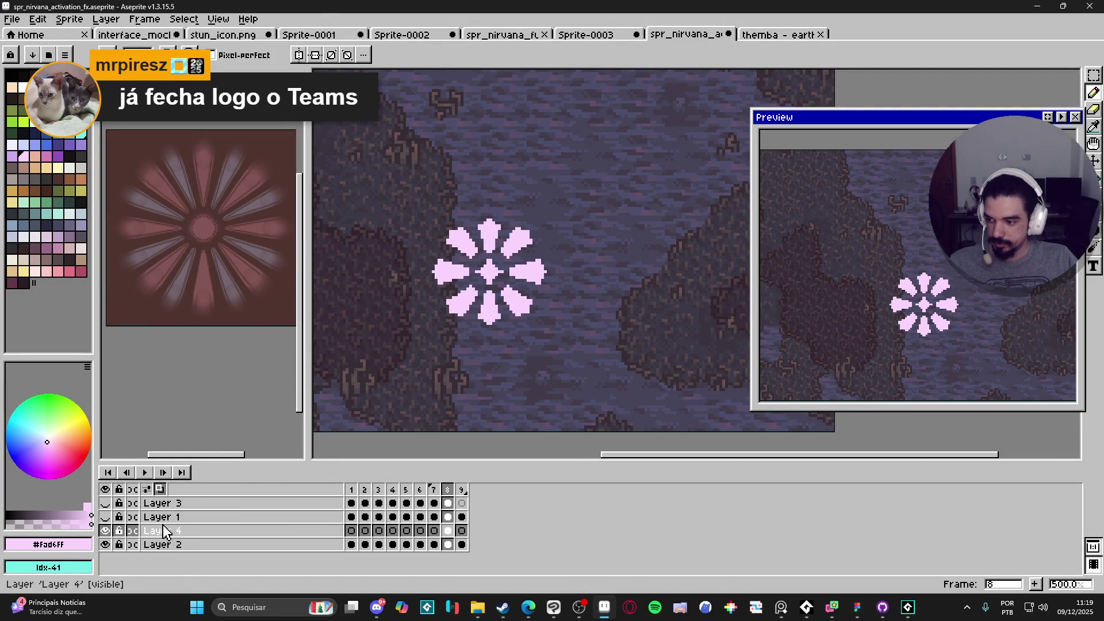
pyautogui.click(146, 535)
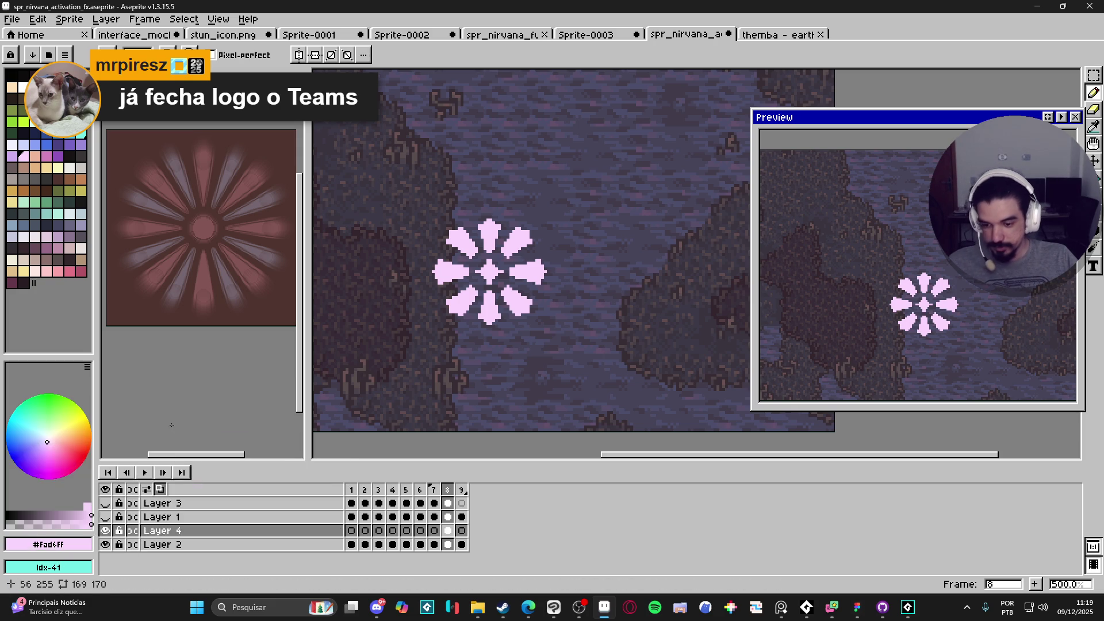
pyautogui.click(37, 549)
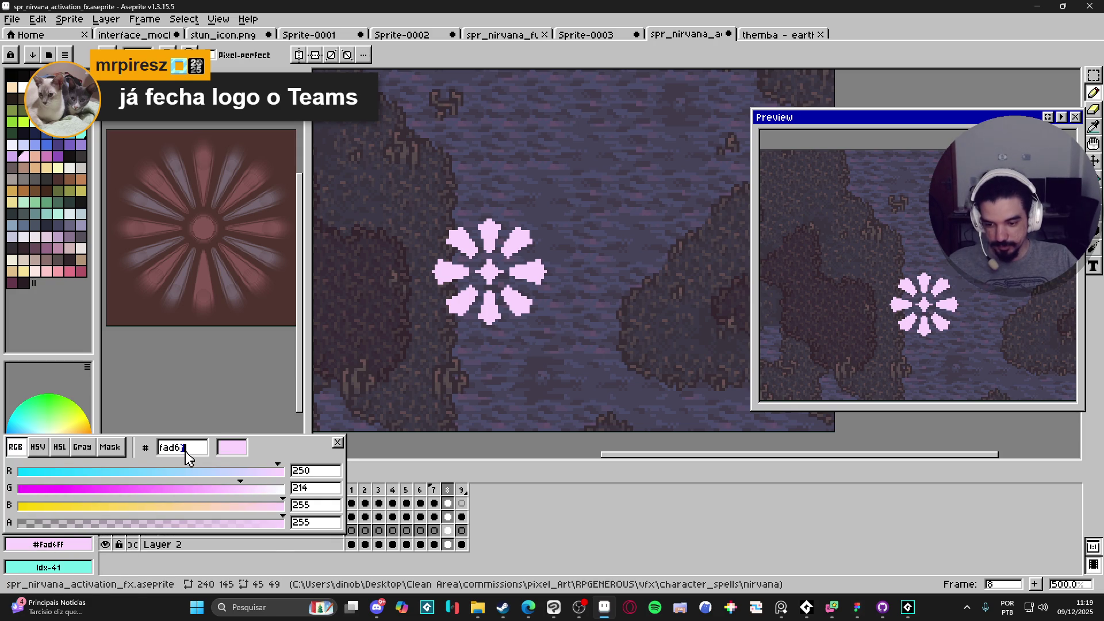
pyautogui.press('Escape')
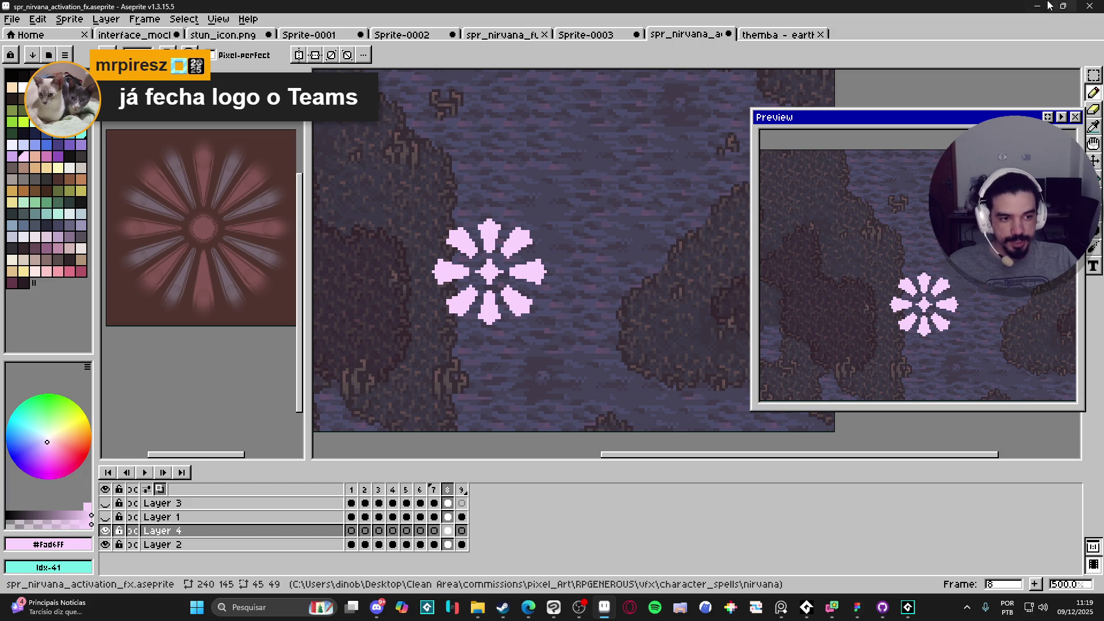
pyautogui.hotkey('alt', 'Tab')
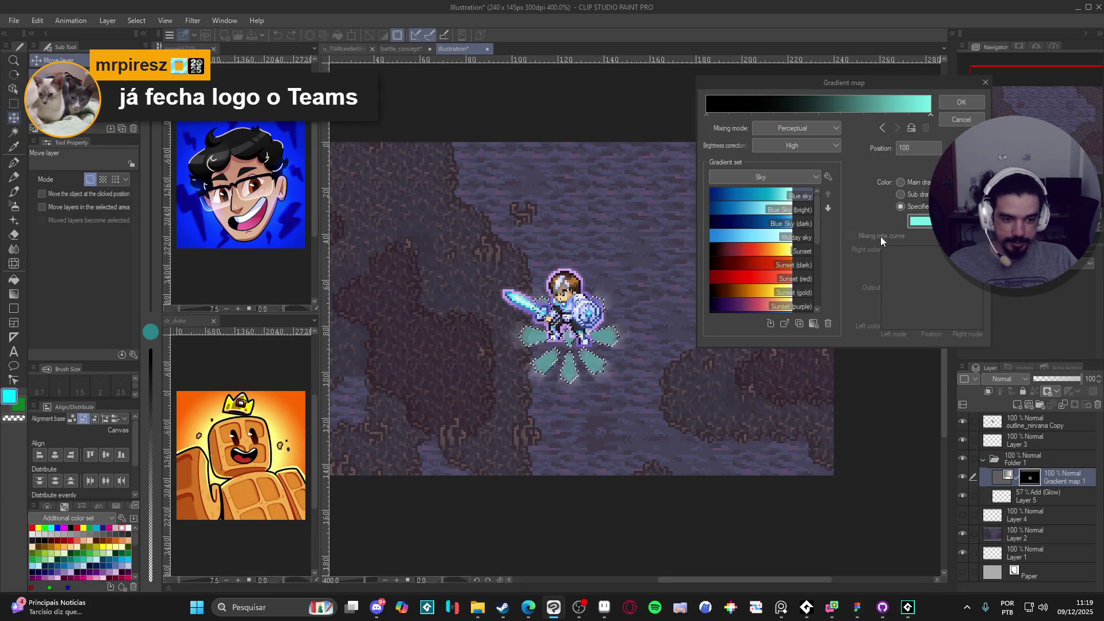
# Set the gradient map's end colour to pale pink fad6ff and apply it to the glow.
pyautogui.click(920, 221)
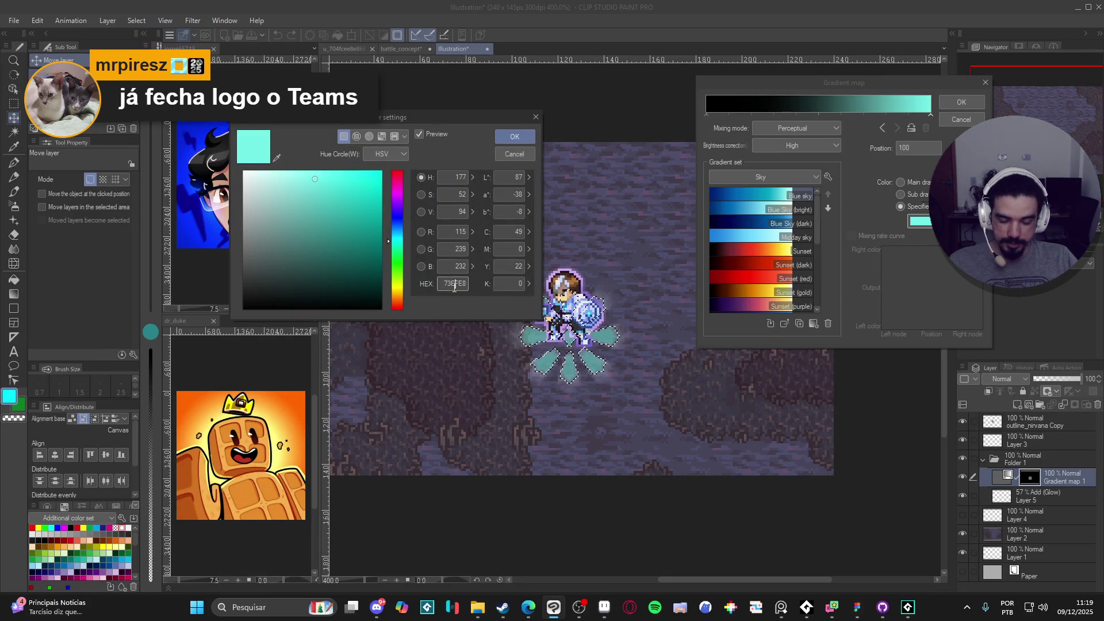
pyautogui.hotkey('ctrl', 'v')
pyautogui.click(524, 136)
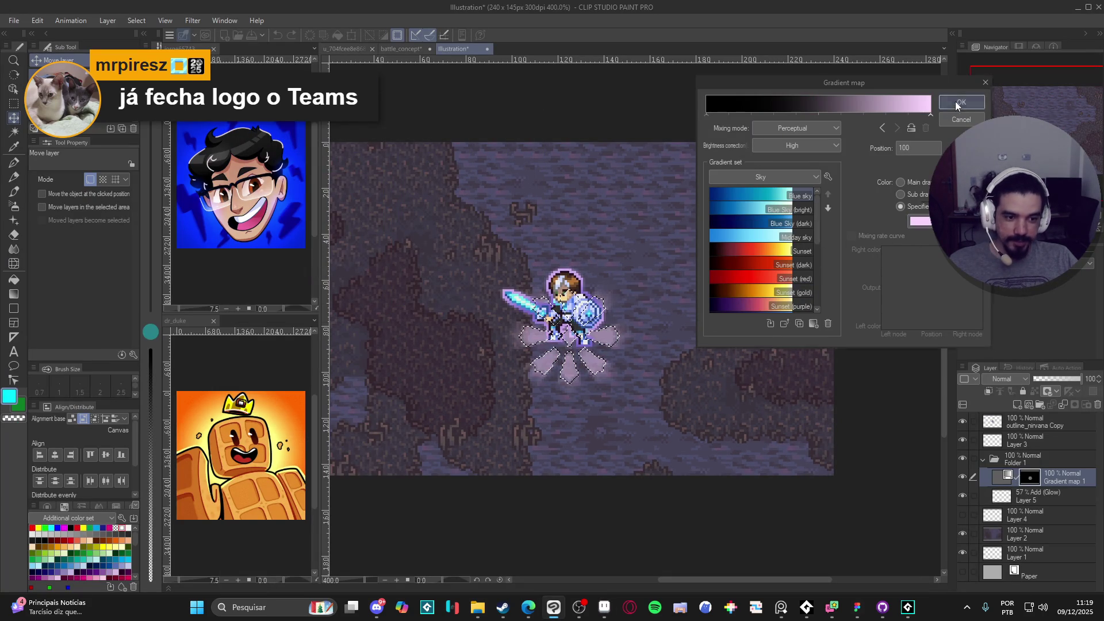
pyautogui.click(955, 101)
# Toggle Gradient map 1 to compare the pink glow, reopen its settings, and switch to Aseprite.
pyautogui.click(963, 477)
pyautogui.click(962, 477)
pyautogui.click(963, 477)
pyautogui.click(962, 477)
pyautogui.click(962, 477)
pyautogui.click(1006, 476)
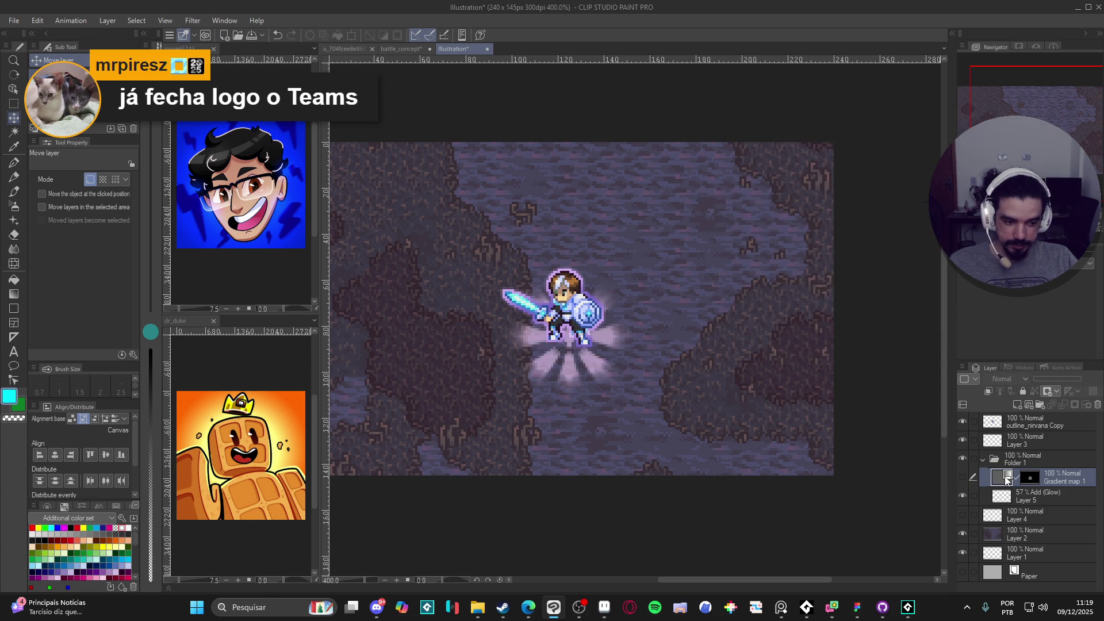
pyautogui.click(1027, 485)
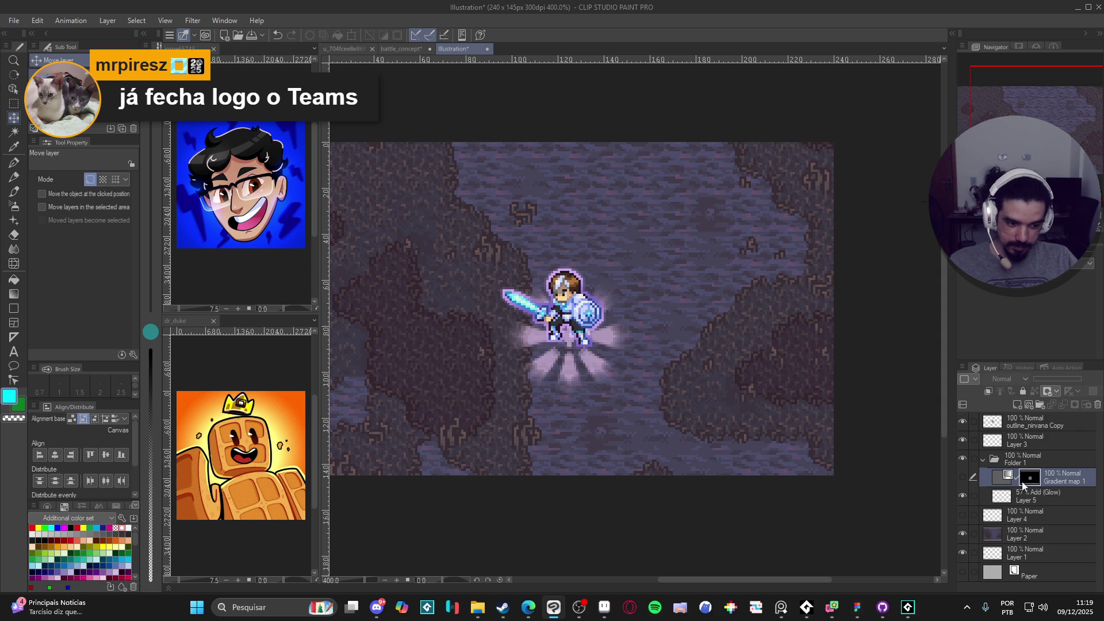
pyautogui.click(964, 476)
pyautogui.click(1021, 478)
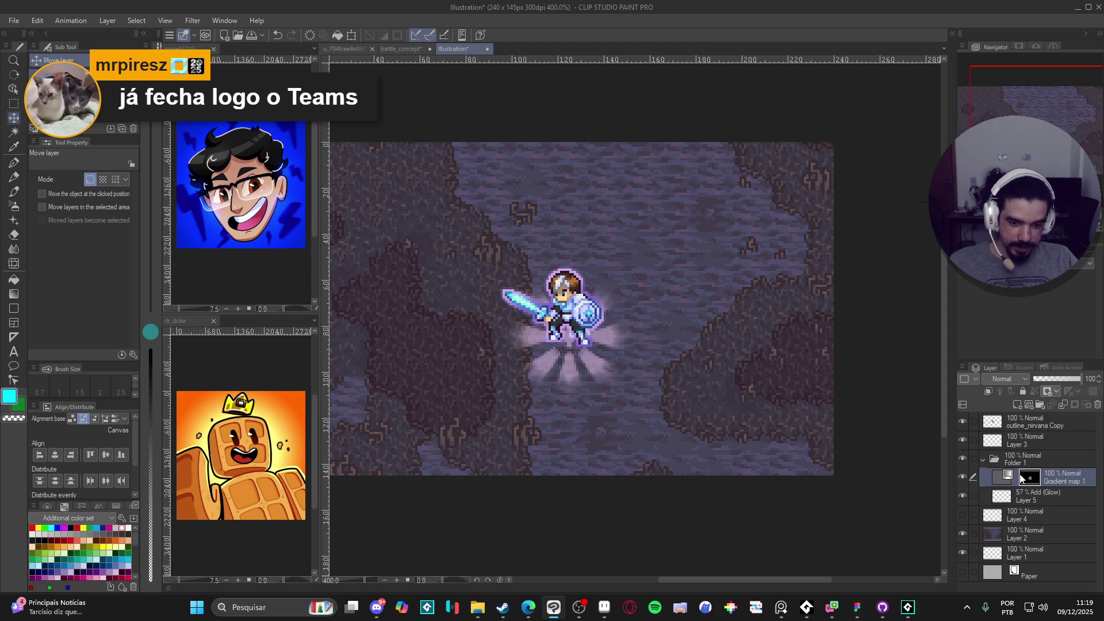
pyautogui.doubleClick(1006, 480)
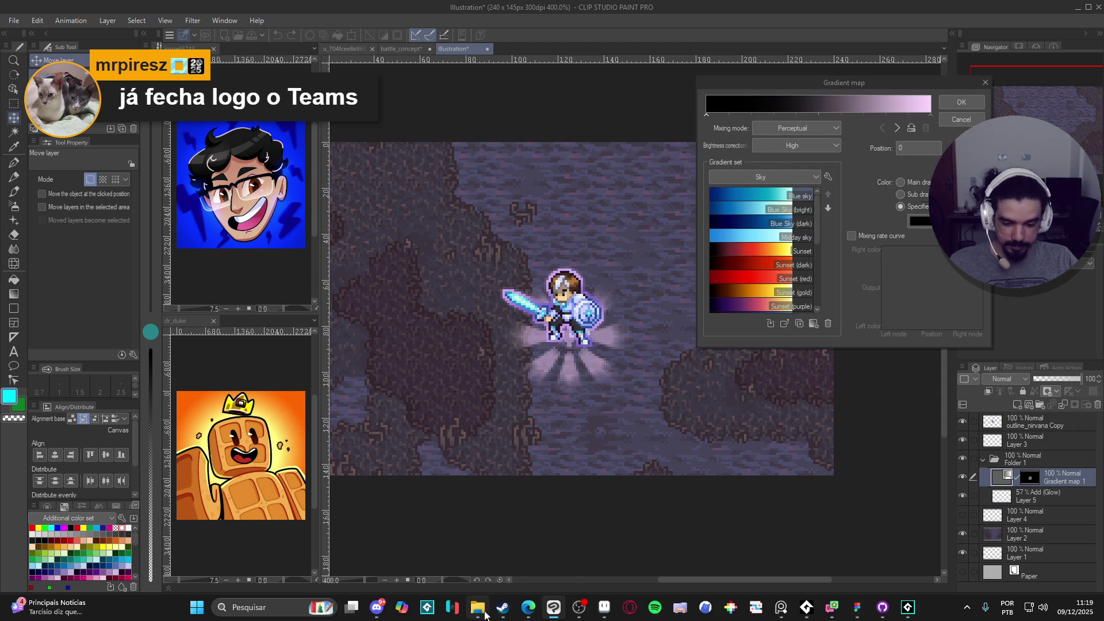
pyautogui.click(603, 608)
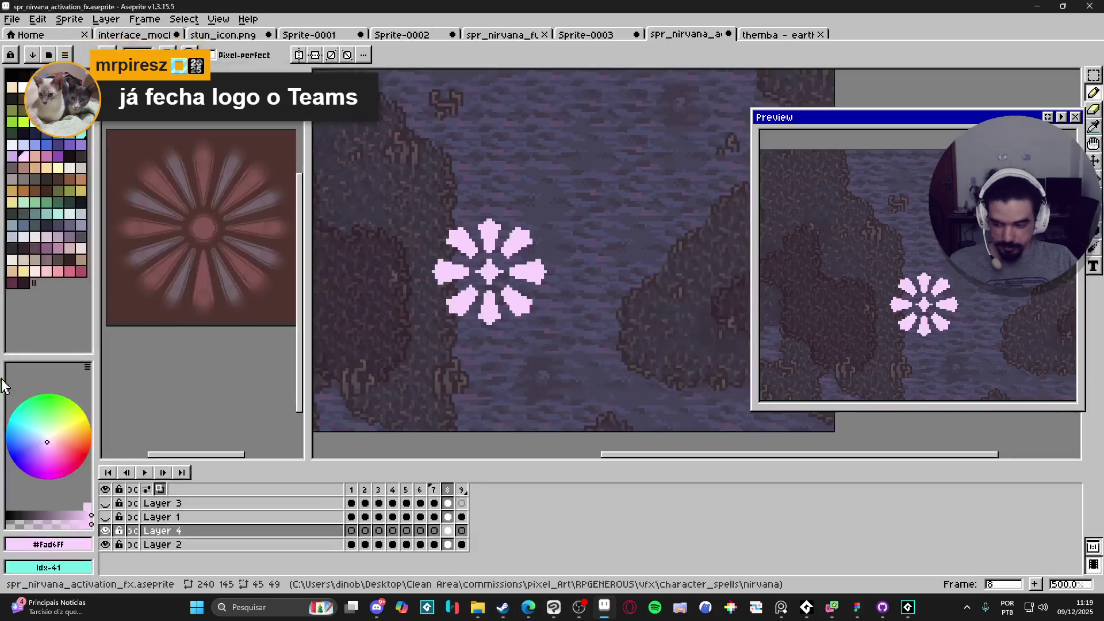
# Read the cyan's hex 73efe8 in Aseprite's colour editor, then return to Clip Studio Paint.
pyautogui.click(67, 569)
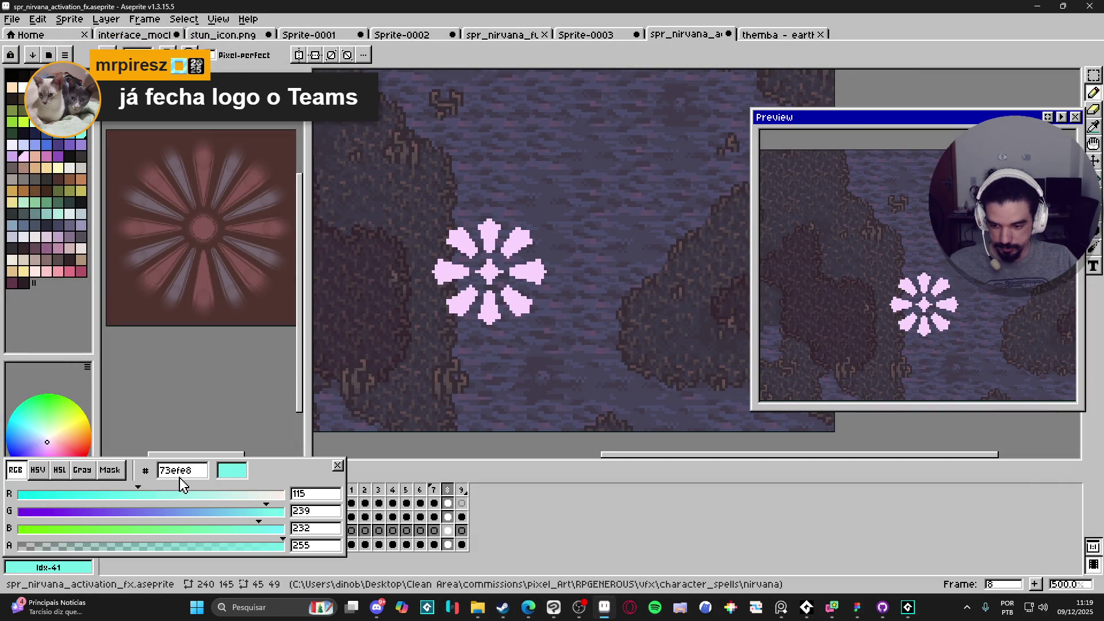
pyautogui.press('Escape')
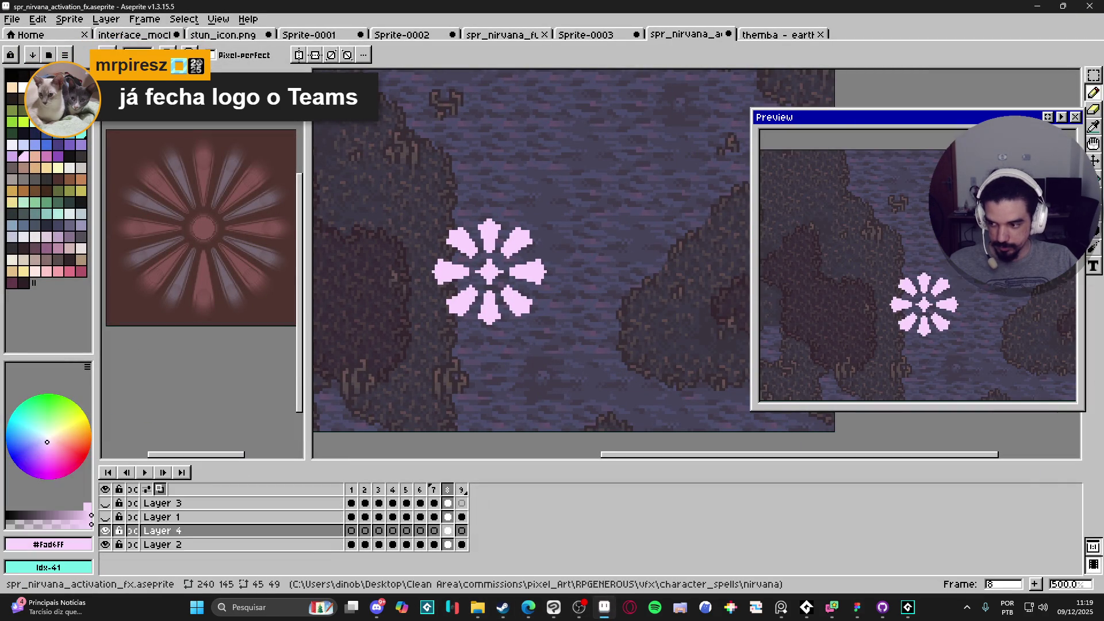
pyautogui.hotkey('alt', 'Tab')
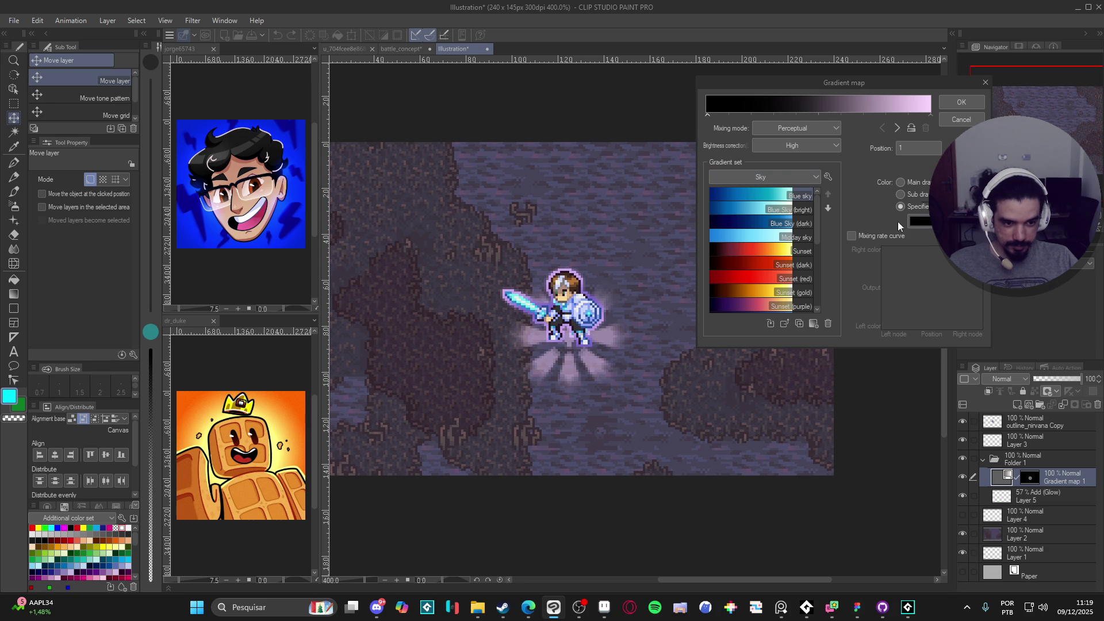
# Colour the left gradient node cyan, pull the cyan and pink nodes toward the middle, and apply.
pyautogui.doubleClick(709, 113)
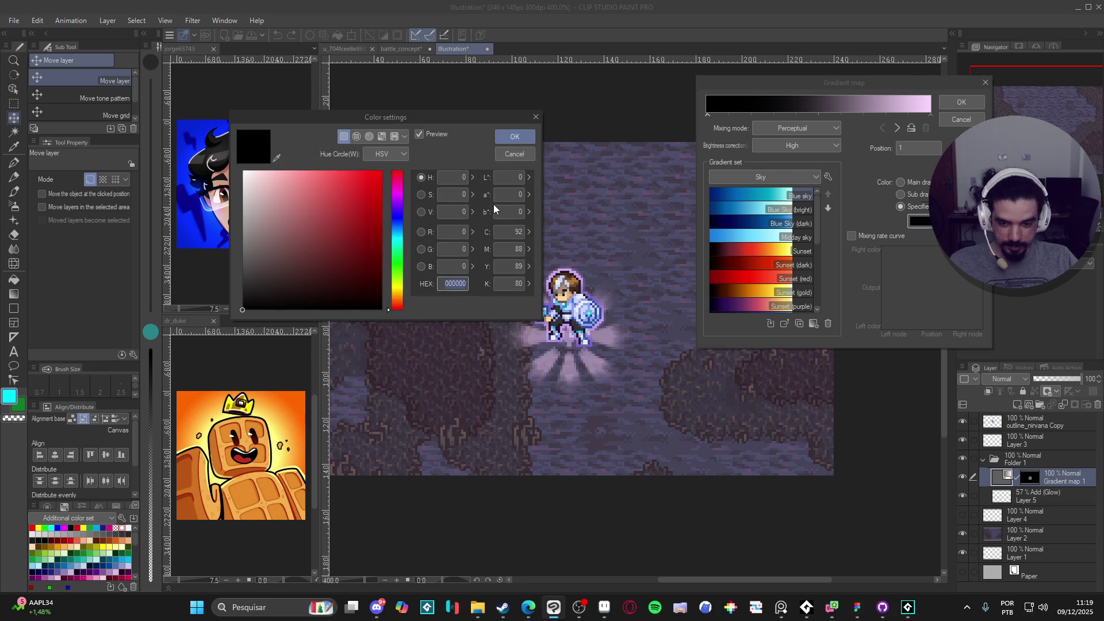
pyautogui.write('73efe8')
pyautogui.click(514, 136)
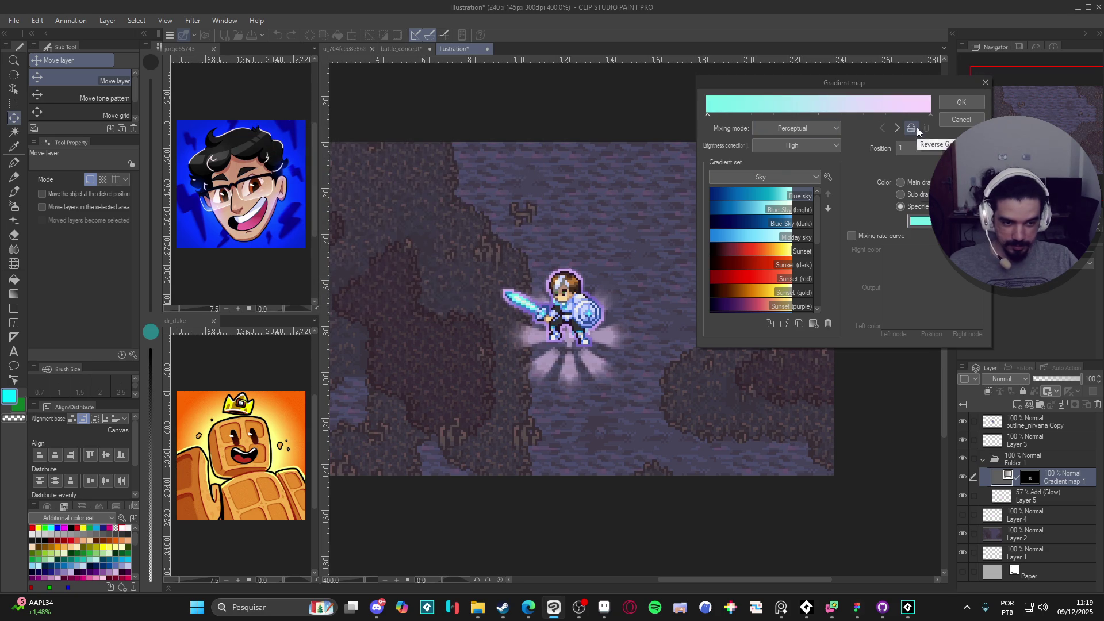
pyautogui.moveTo(932, 114); pyautogui.dragTo(825, 117)
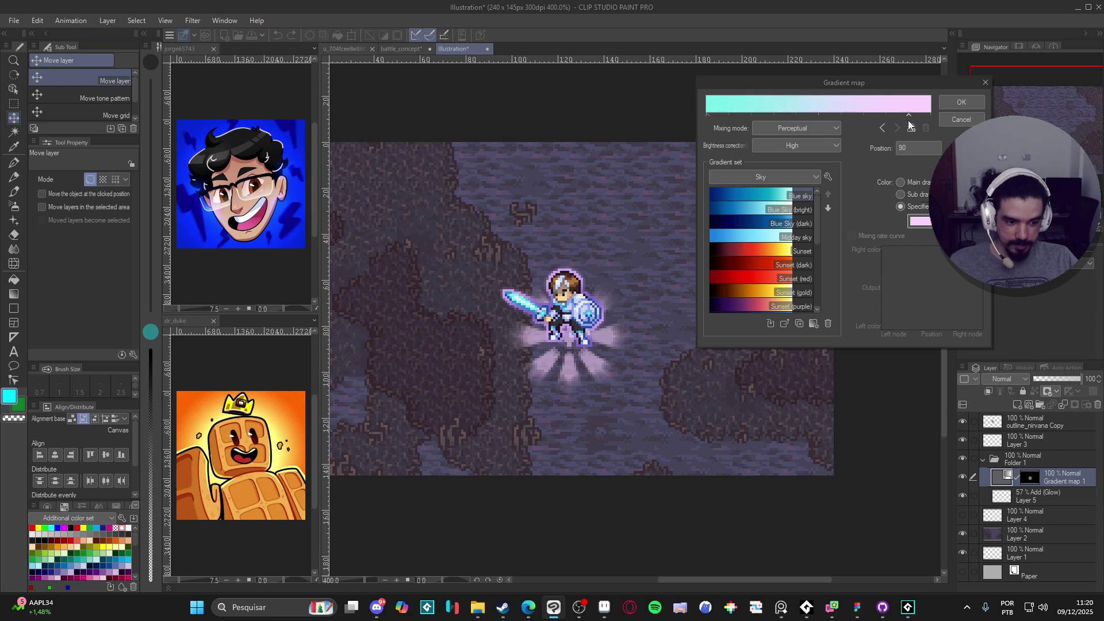
pyautogui.moveTo(707, 113); pyautogui.dragTo(816, 113)
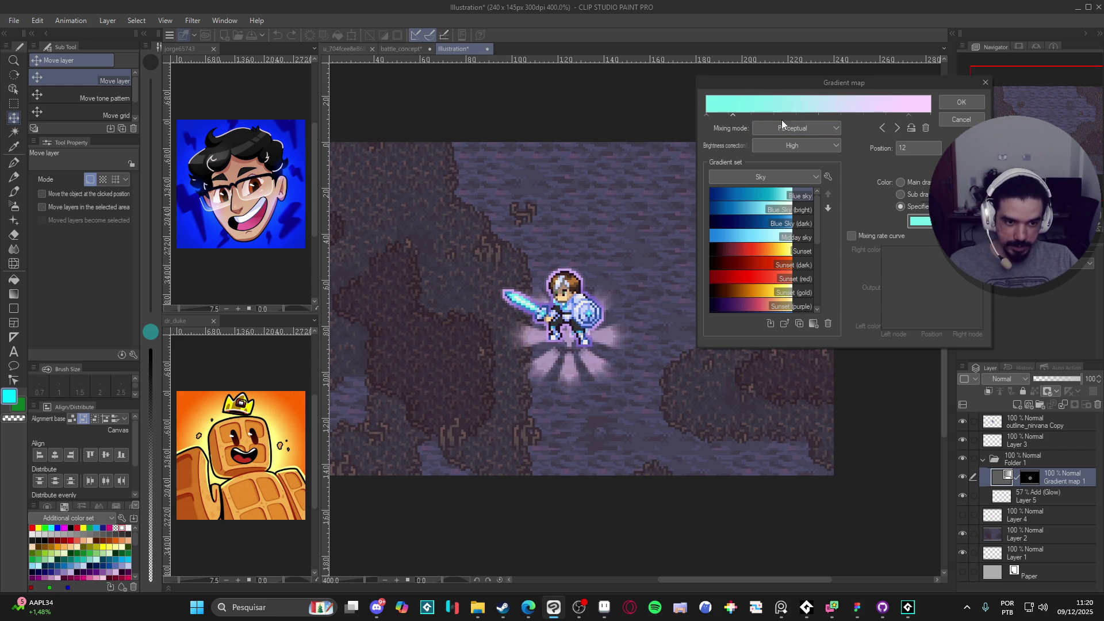
pyautogui.click(958, 104)
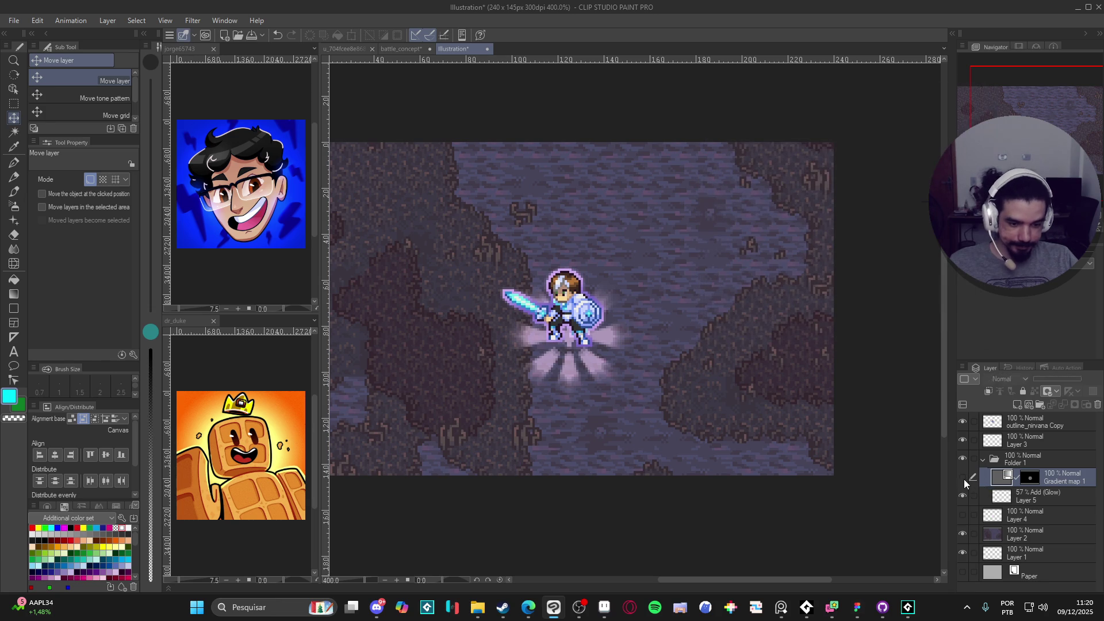
# Hide Layer 4, move the mask onto Layer 3, and pull Layer 5 out of Folder 1.
pyautogui.click(961, 510)
pyautogui.click(961, 509)
pyautogui.click(961, 509)
pyautogui.click(963, 512)
pyautogui.moveTo(1033, 439); pyautogui.dragTo(1033, 441)
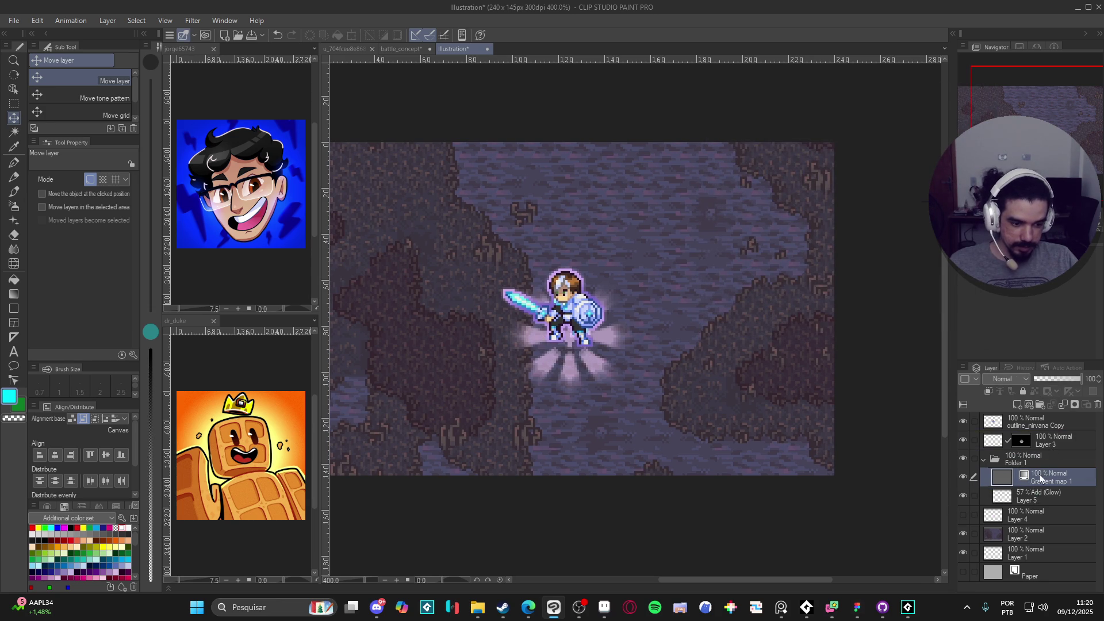
pyautogui.moveTo(1036, 492); pyautogui.dragTo(1041, 450)
pyautogui.click(992, 446)
pyautogui.click(994, 444)
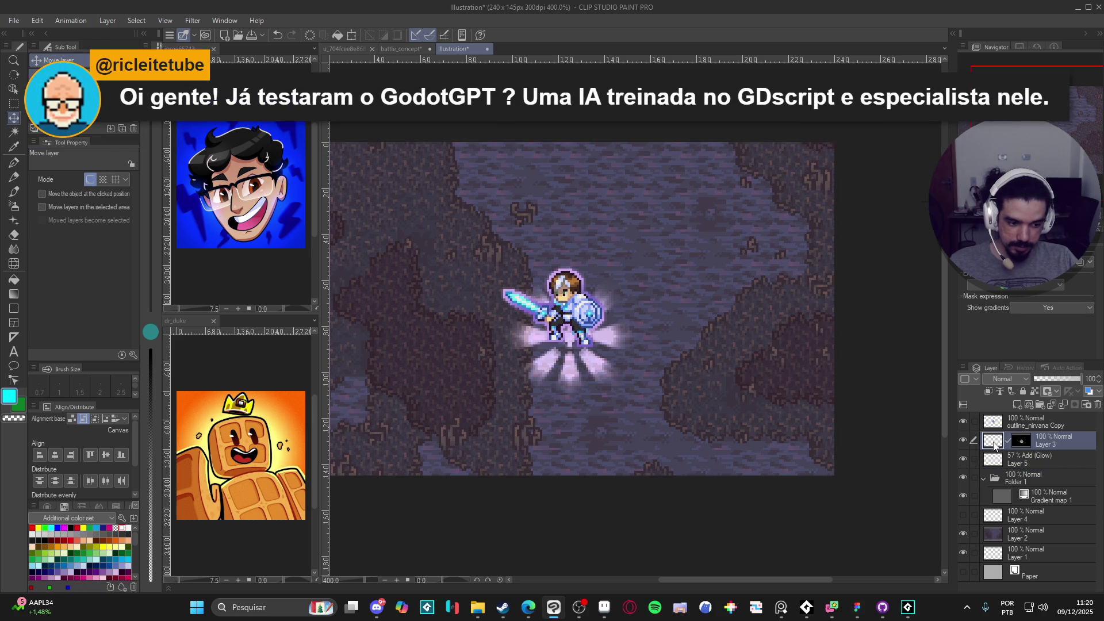
pyautogui.moveTo(1031, 496); pyautogui.dragTo(1027, 437)
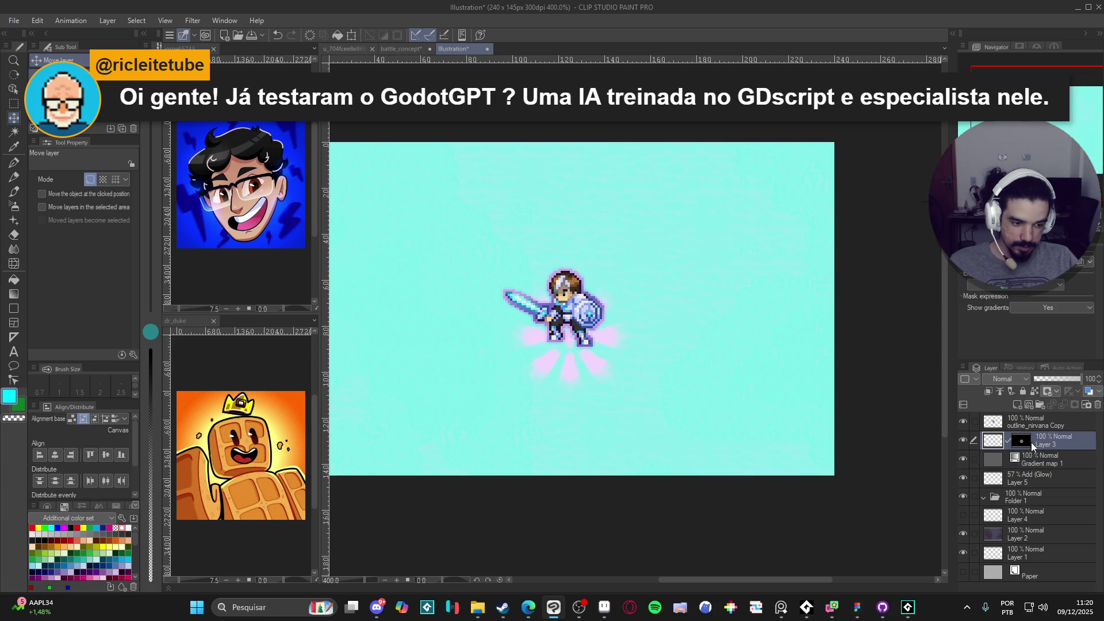
pyautogui.click(1038, 440)
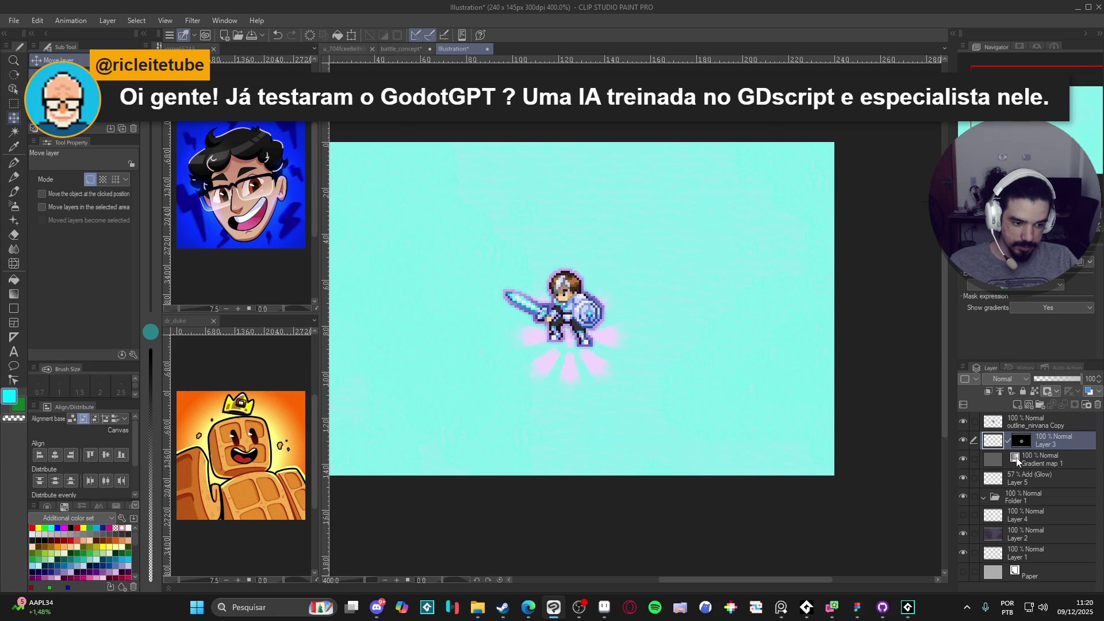
# Delete the Gradient map 1 layer and merge Layer 3 down into Layer 5.
pyautogui.click(1021, 460)
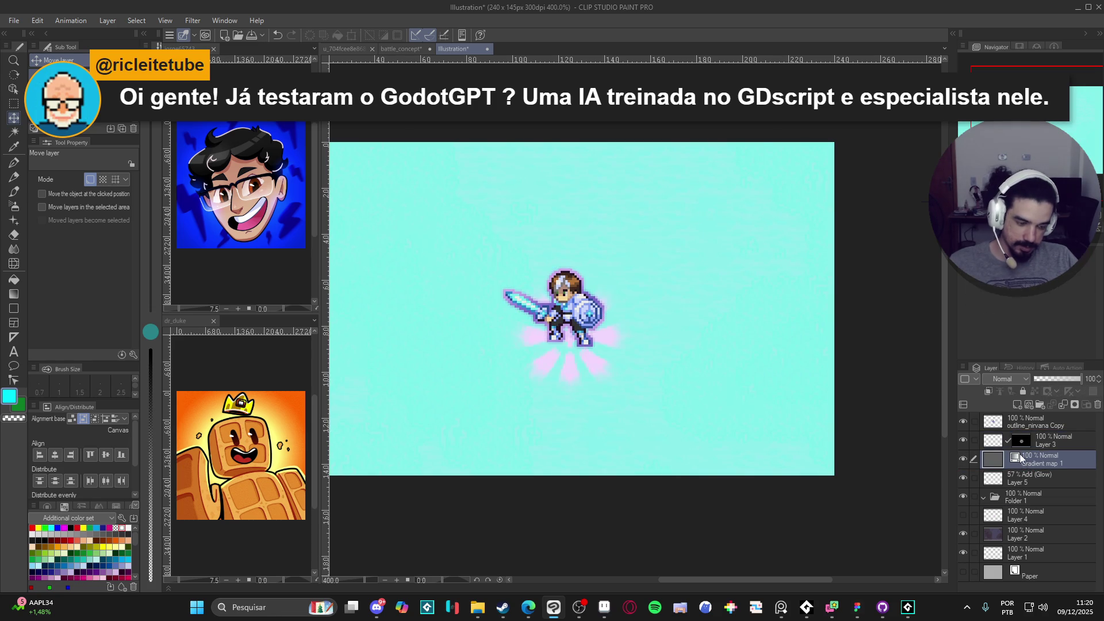
pyautogui.rightClick(1021, 460)
pyautogui.click(1018, 259)
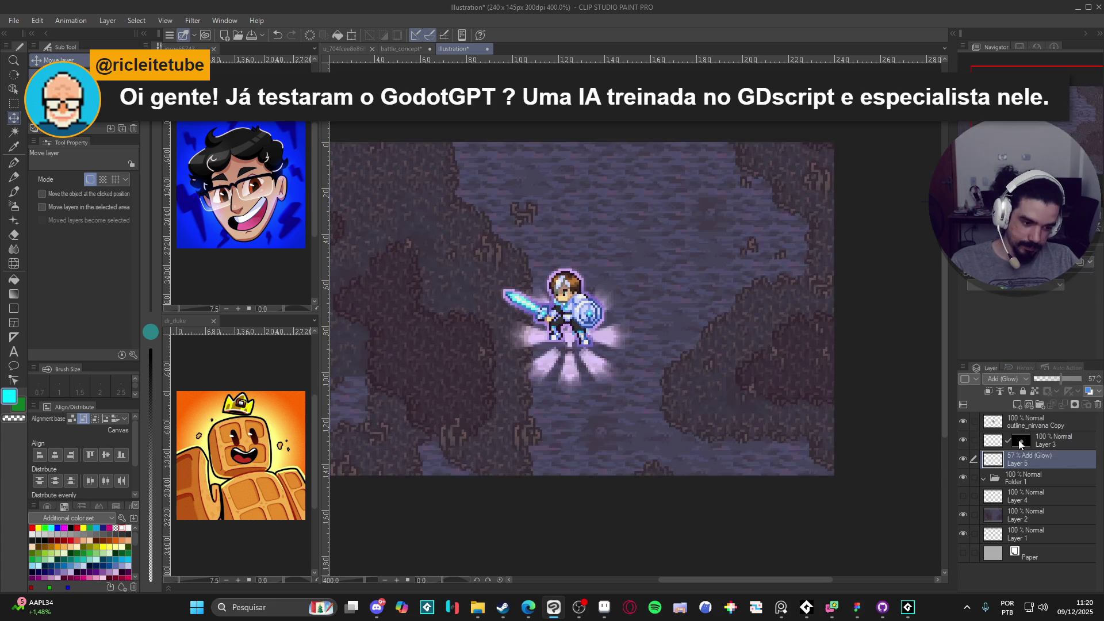
pyautogui.rightClick(1023, 445)
pyautogui.click(991, 516)
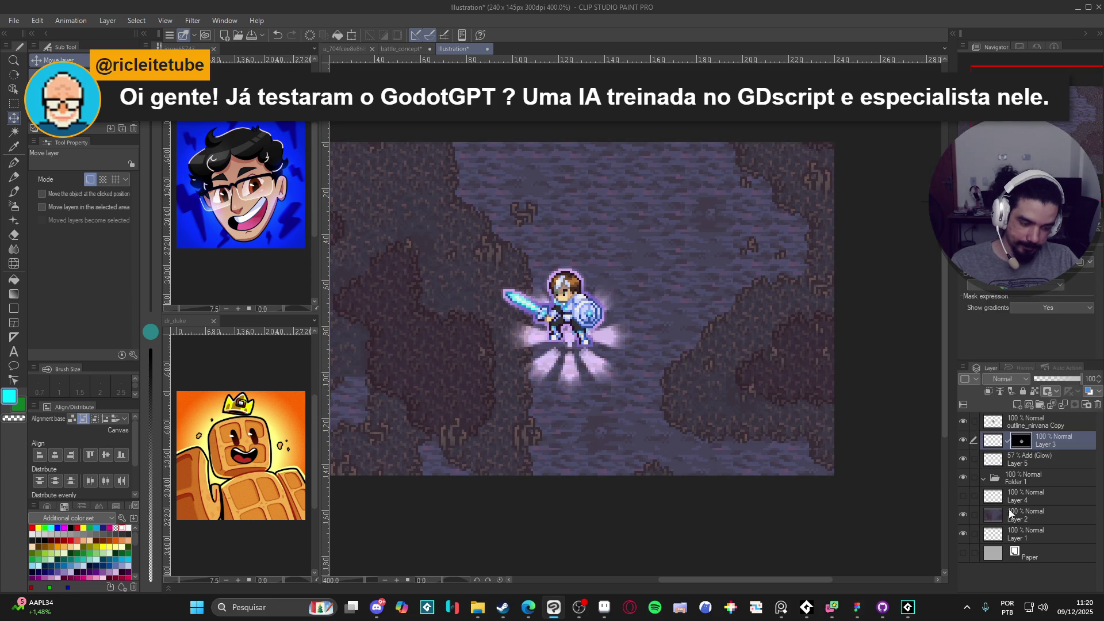
pyautogui.rightClick(1029, 450)
pyautogui.click(1016, 381)
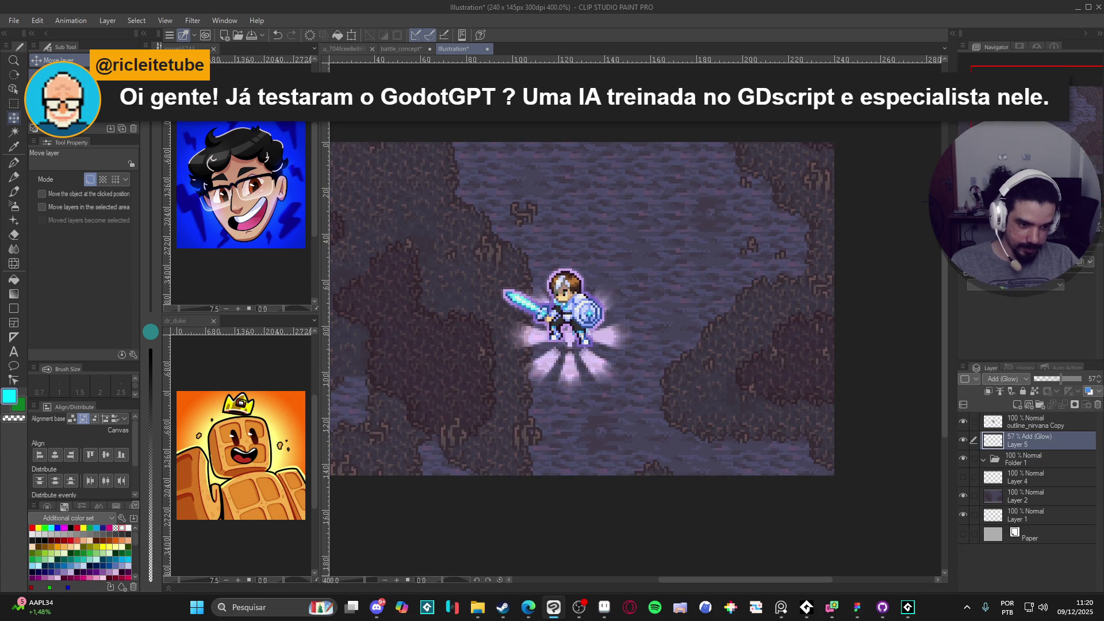
pyautogui.click(193, 21)
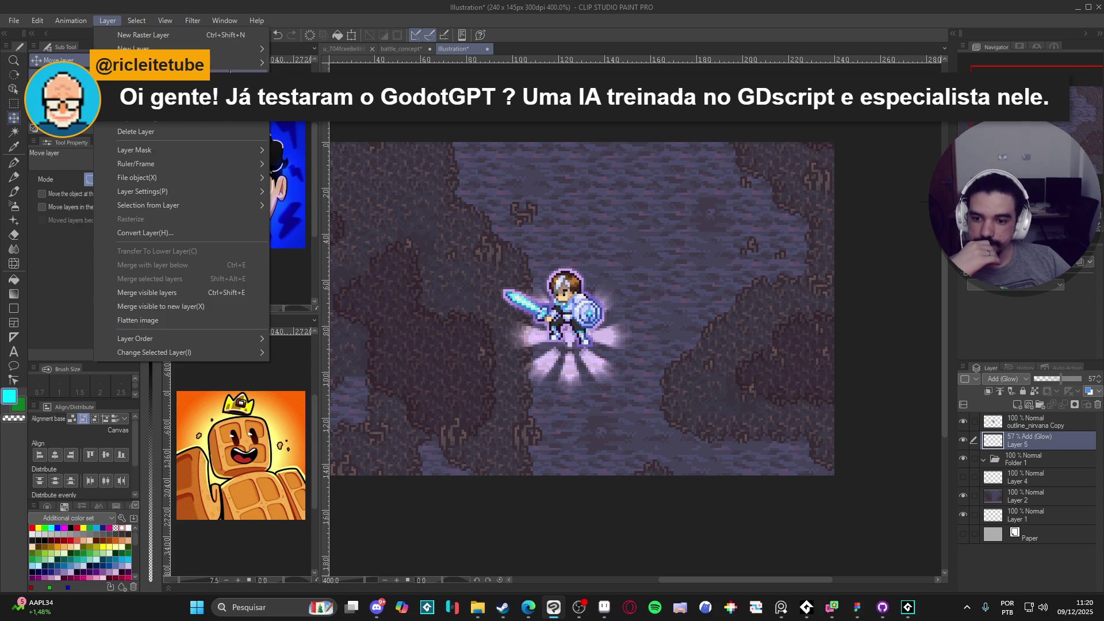
pyautogui.moveTo(262, 68)
pyautogui.click(314, 174)
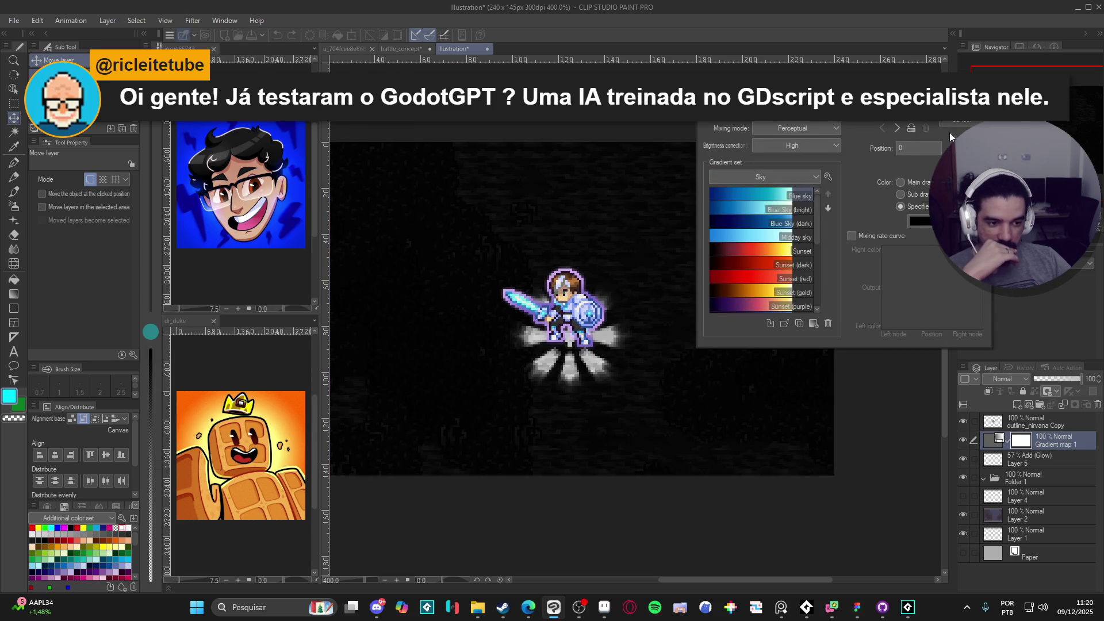
pyautogui.click(966, 122)
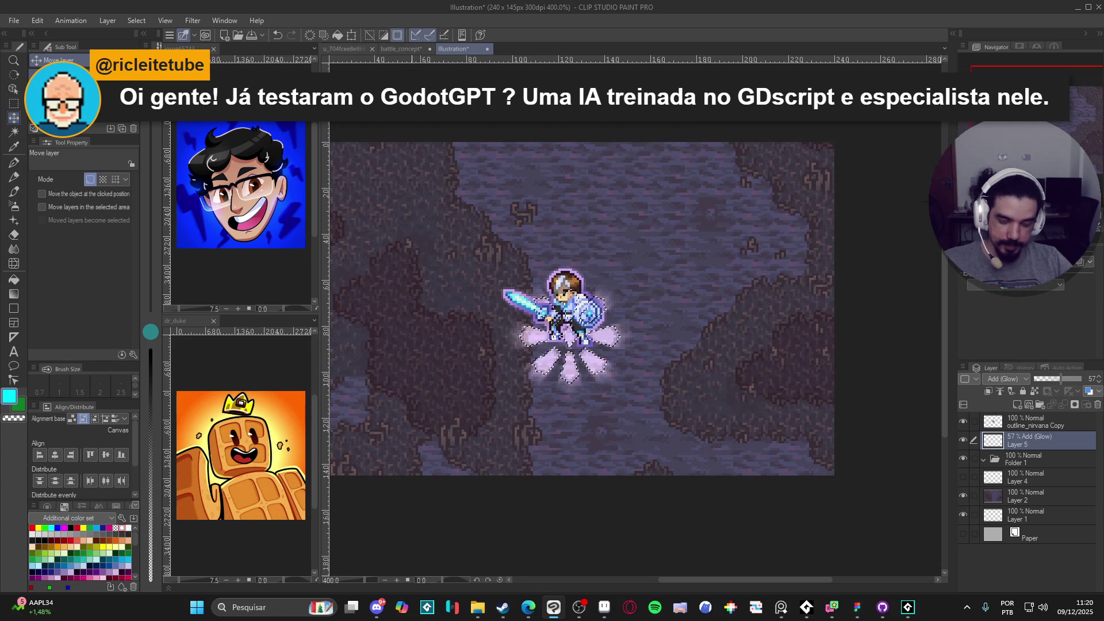
pyautogui.click(184, 21)
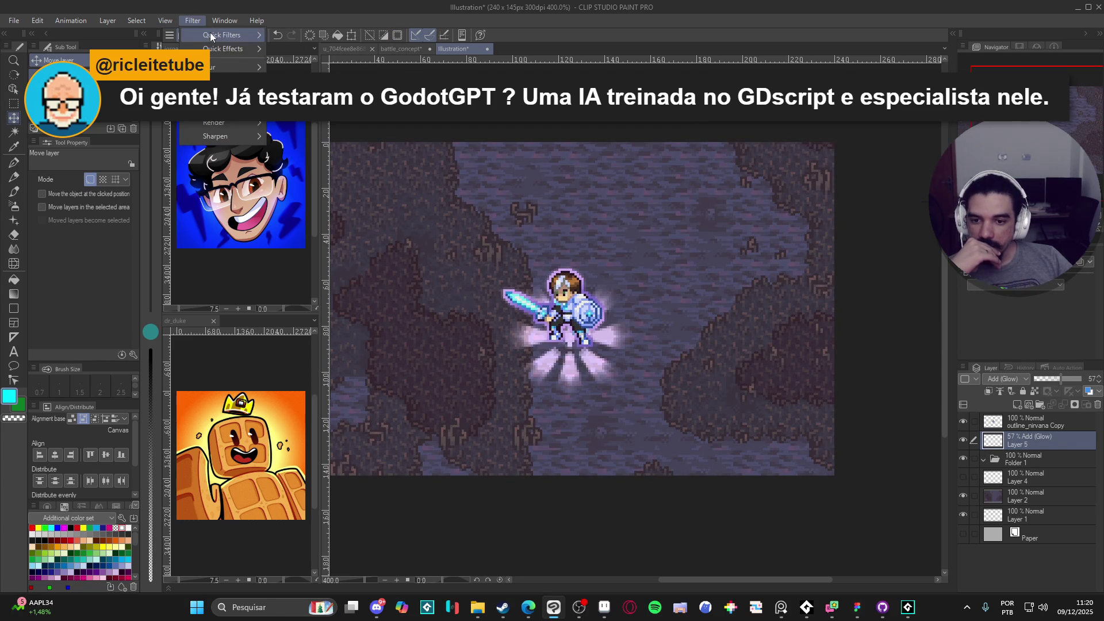
# Cancel the Radial blur without applying it, then browse the Blur/Distort filters and New Correction Layer types.
pyautogui.moveTo(211, 36)
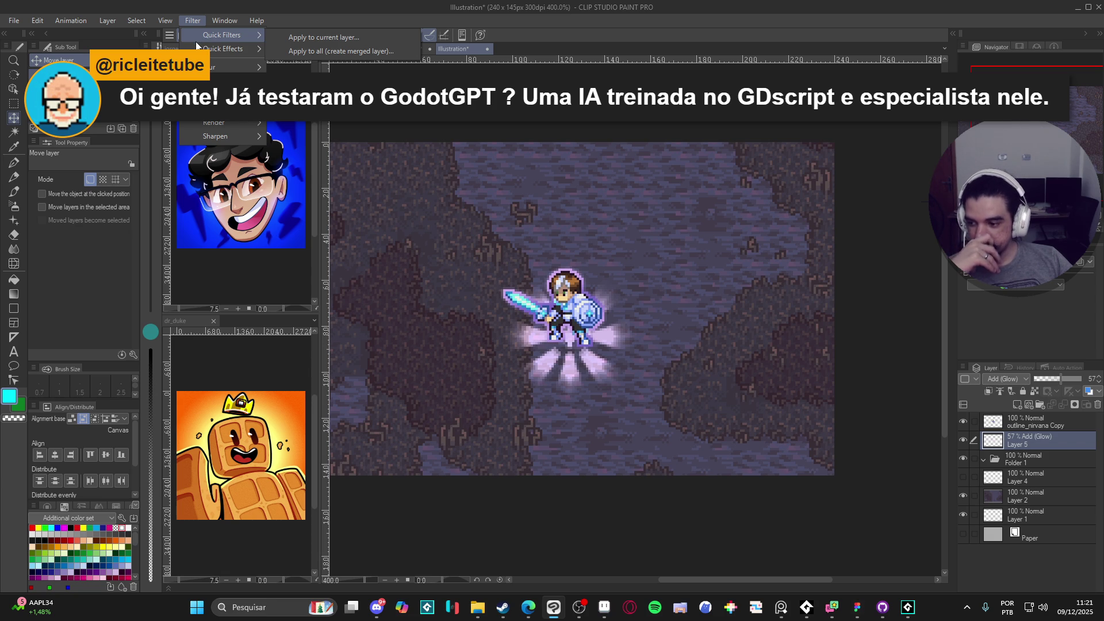
pyautogui.moveTo(230, 67)
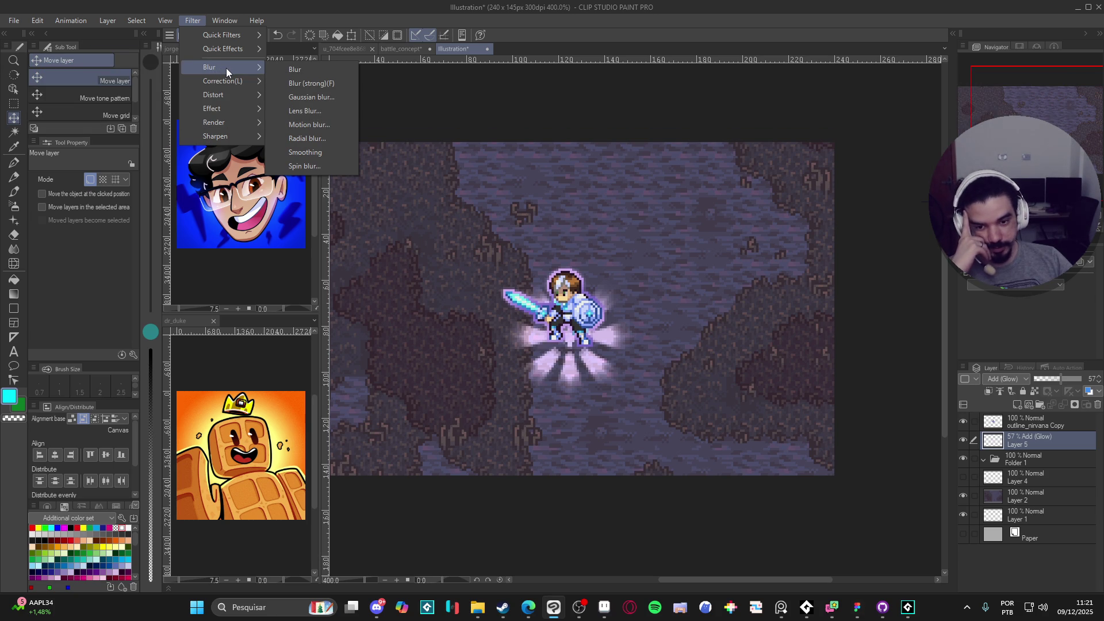
pyautogui.click(311, 141)
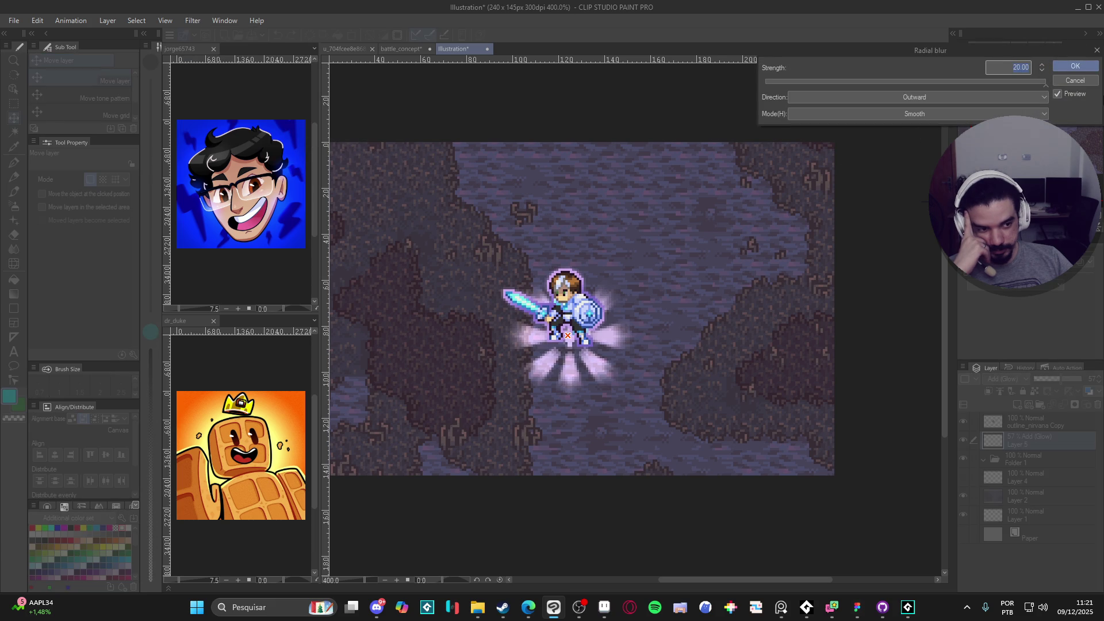
pyautogui.click(1090, 83)
pyautogui.click(195, 22)
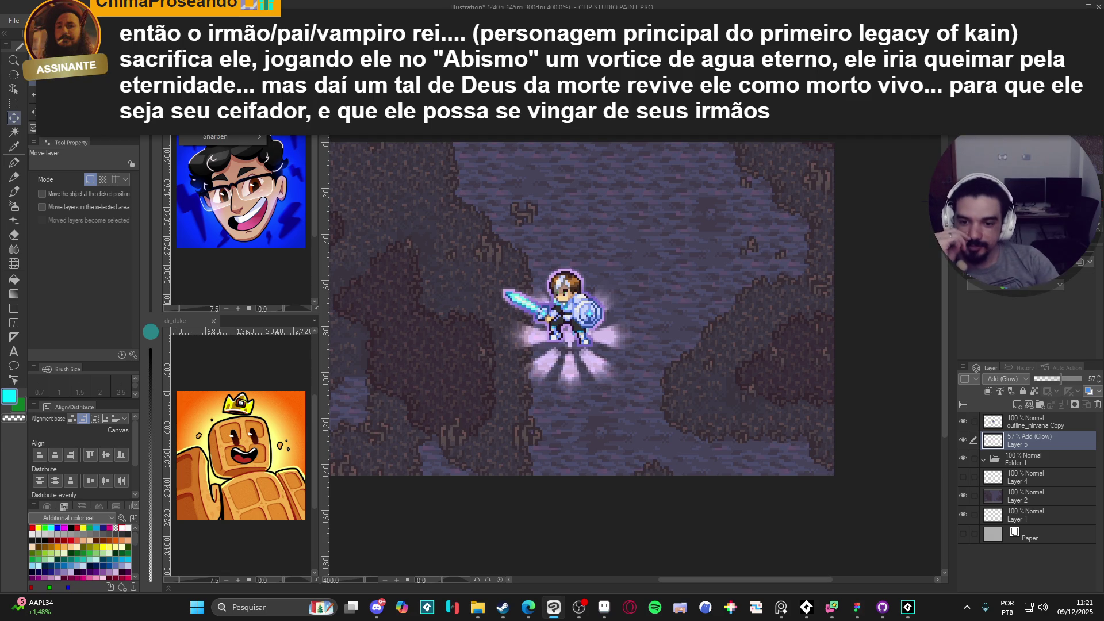
pyautogui.moveTo(230, 122)
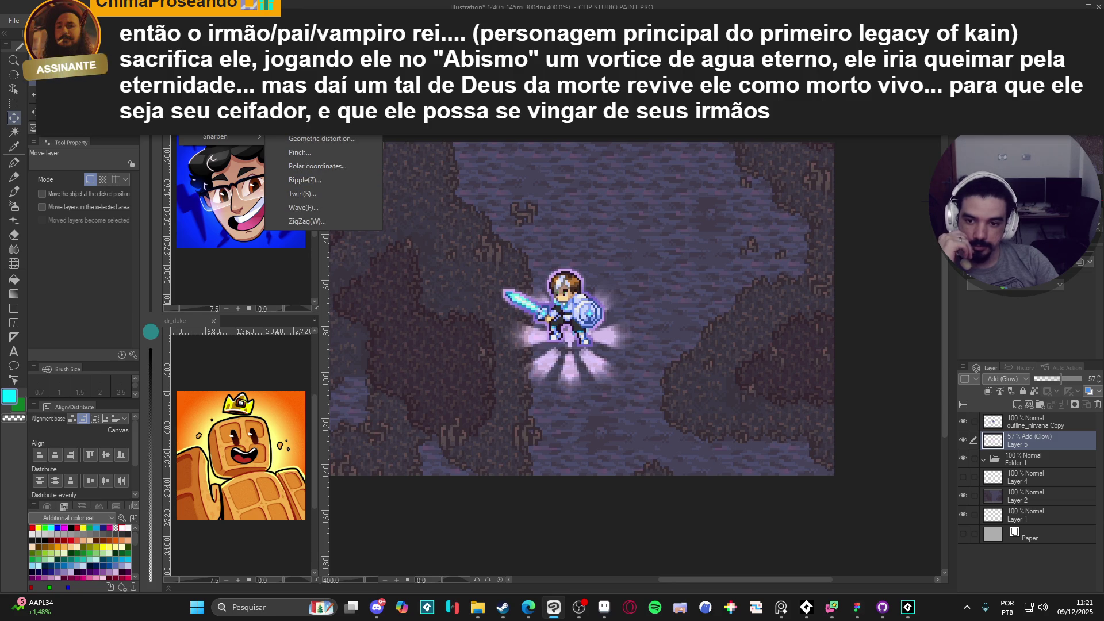
pyautogui.moveTo(133, 20)
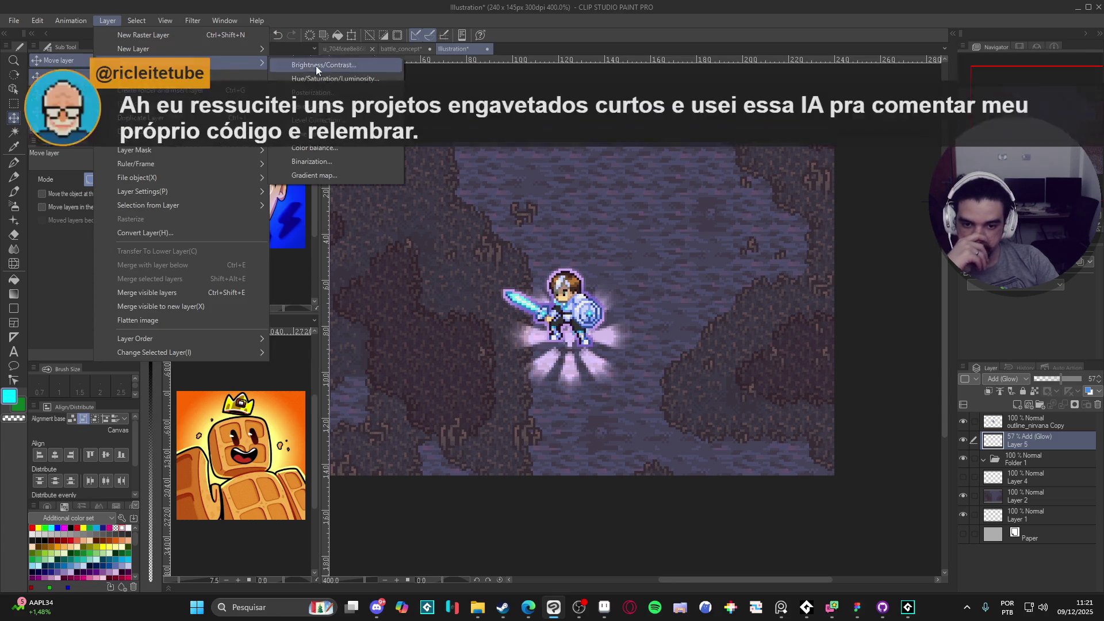
# Add a Gradient map layer, try Sunset, Sunrise and Night Sky presets, settle on Sunrise (bright), then switch to Aseprite.
pyautogui.click(340, 175)
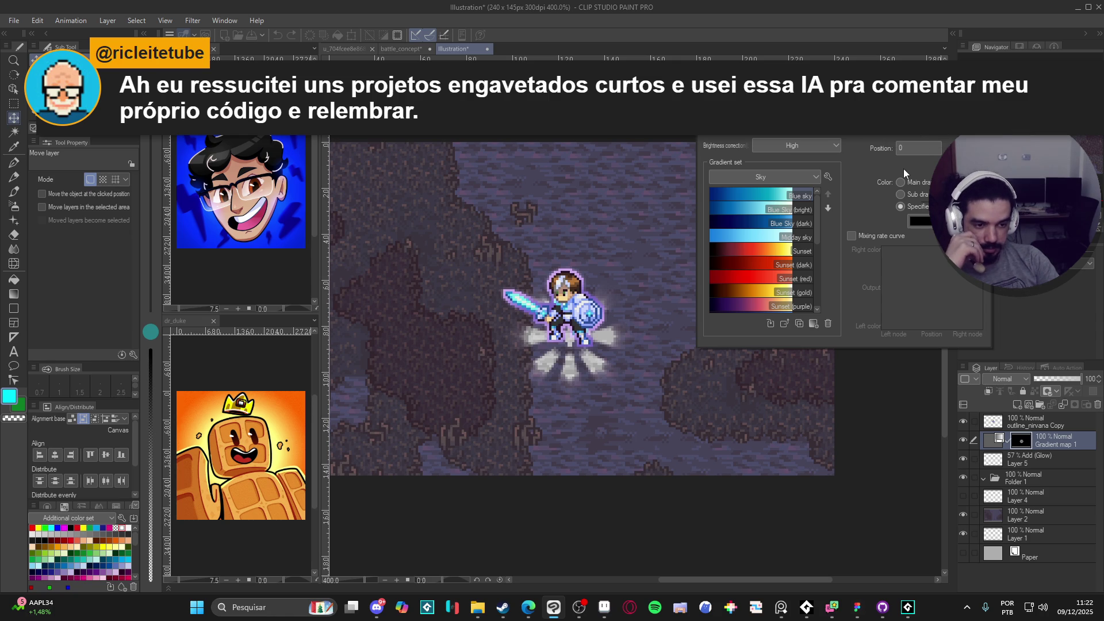
pyautogui.click(774, 269)
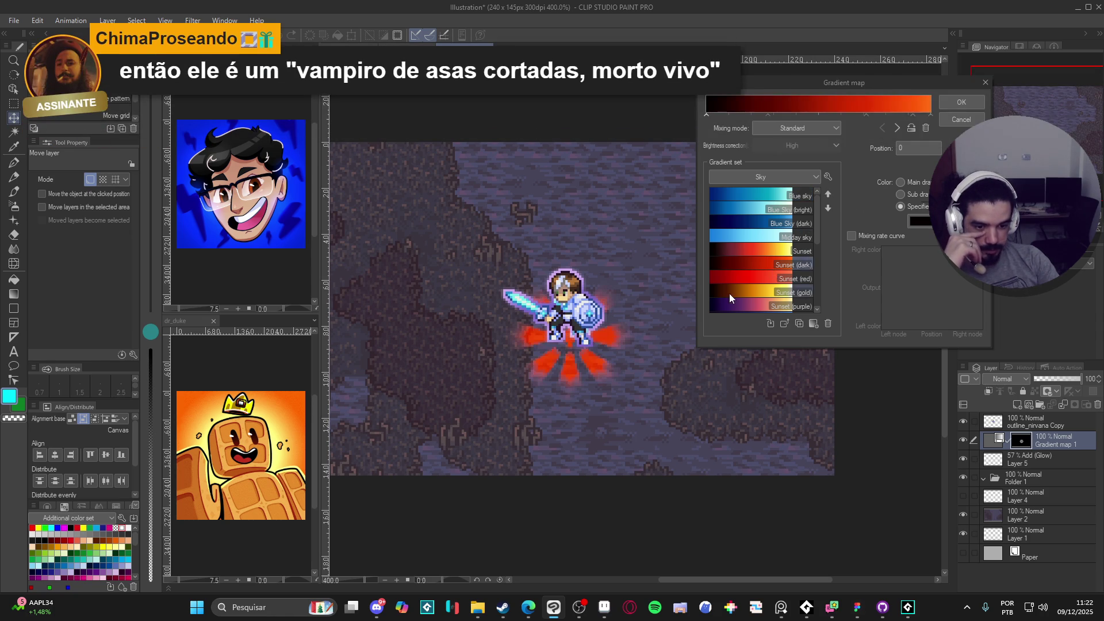
pyautogui.click(734, 308)
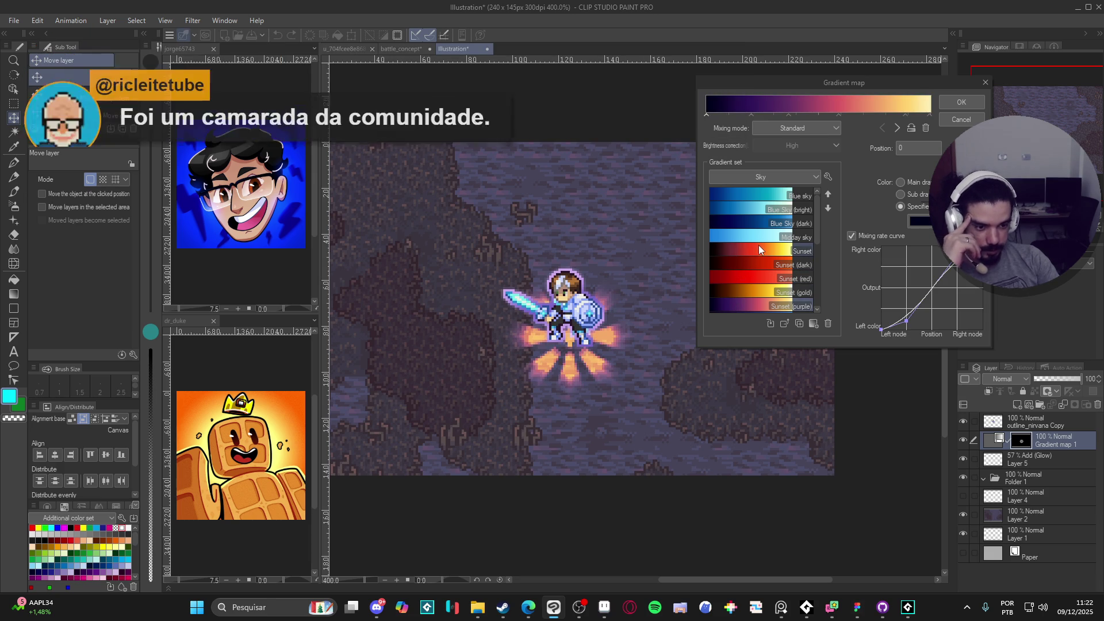
pyautogui.scroll(-4, 742, 241)
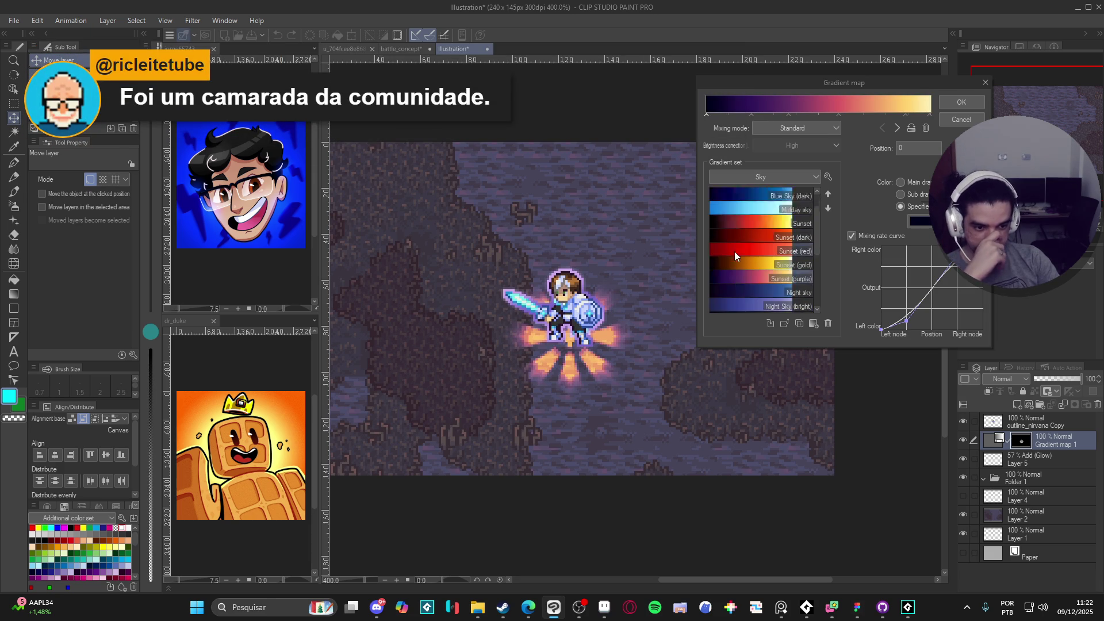
pyautogui.scroll(-4, 736, 257)
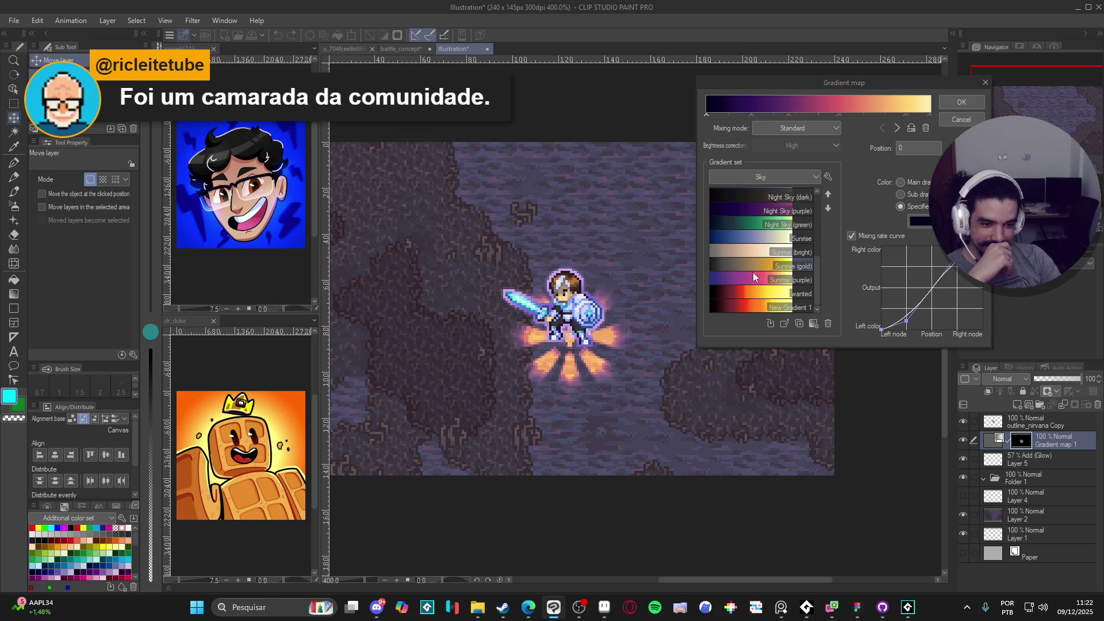
pyautogui.click(751, 277)
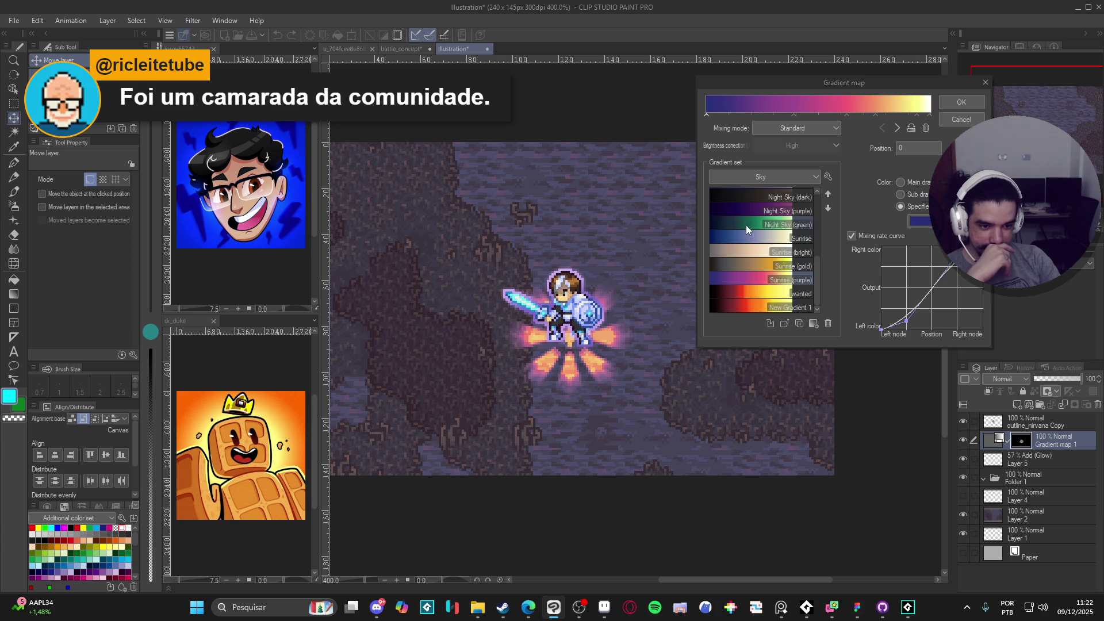
pyautogui.click(744, 212)
pyautogui.click(746, 225)
pyautogui.click(748, 252)
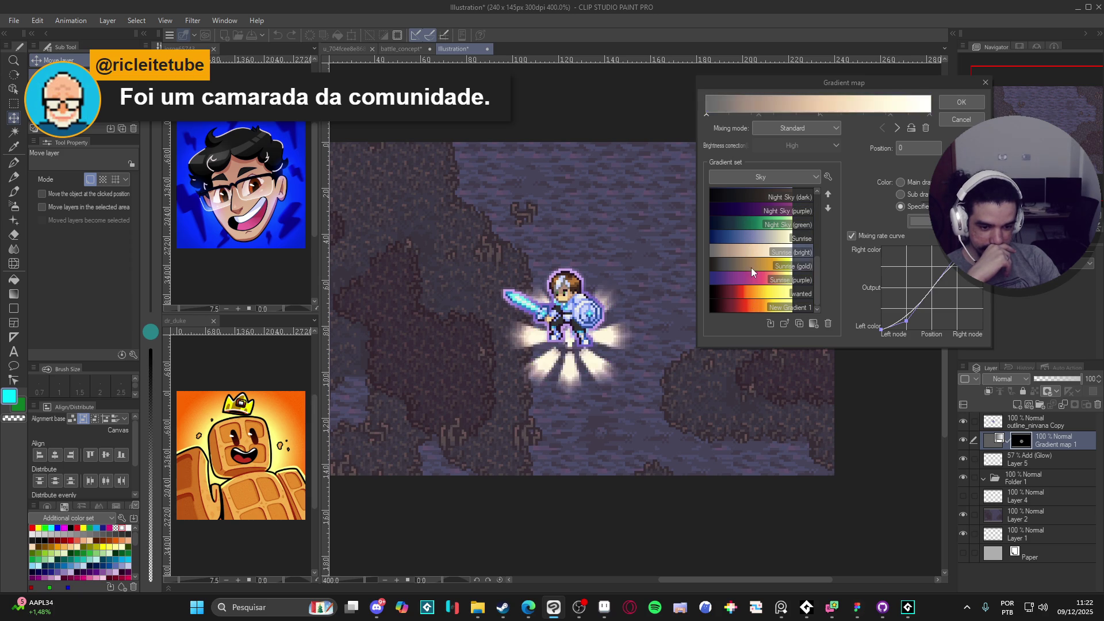
pyautogui.click(604, 607)
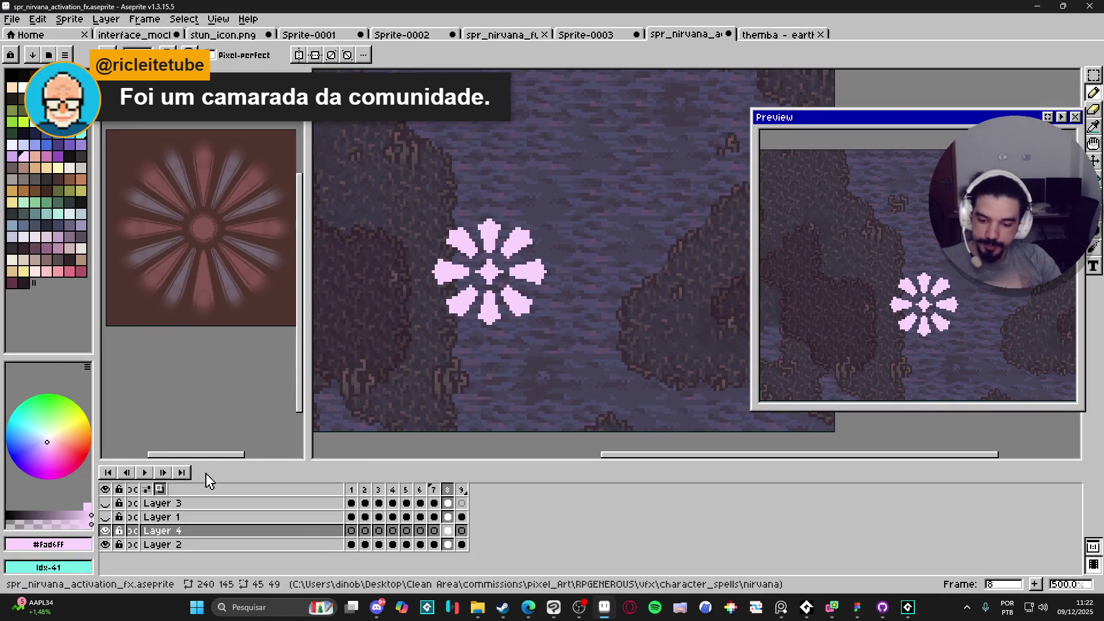
# Show the current pale pink colour's values in Aseprite, hex fad6ff.
pyautogui.click(67, 550)
pyautogui.click(184, 455)
pyautogui.click(193, 450)
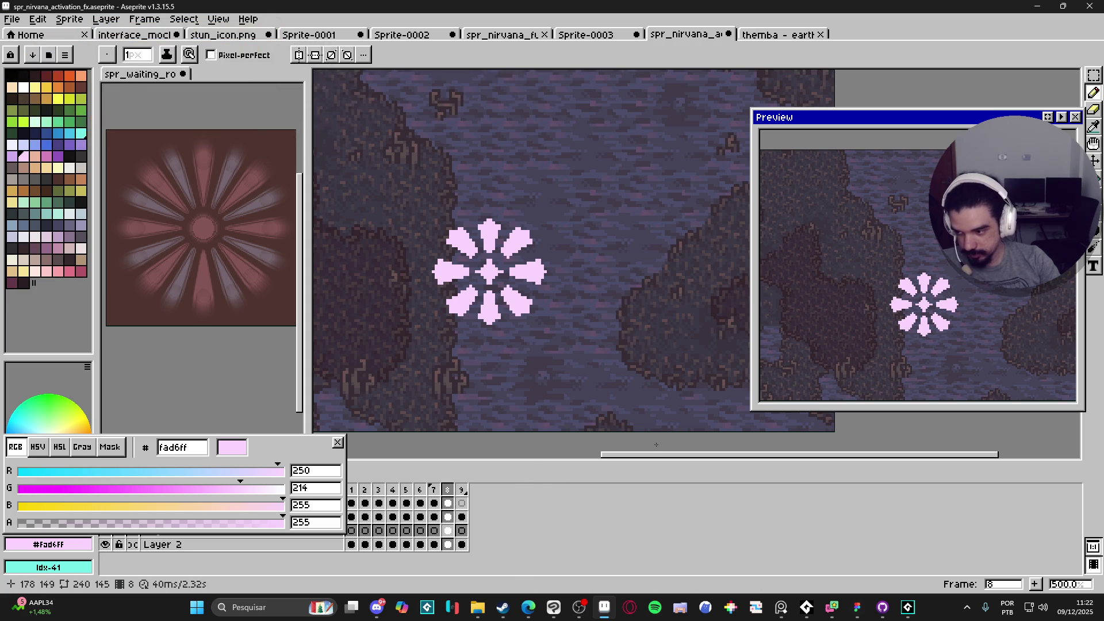
# Hide the GitHub Desktop window and return to Clip Studio Paint.
pyautogui.click(890, 606)
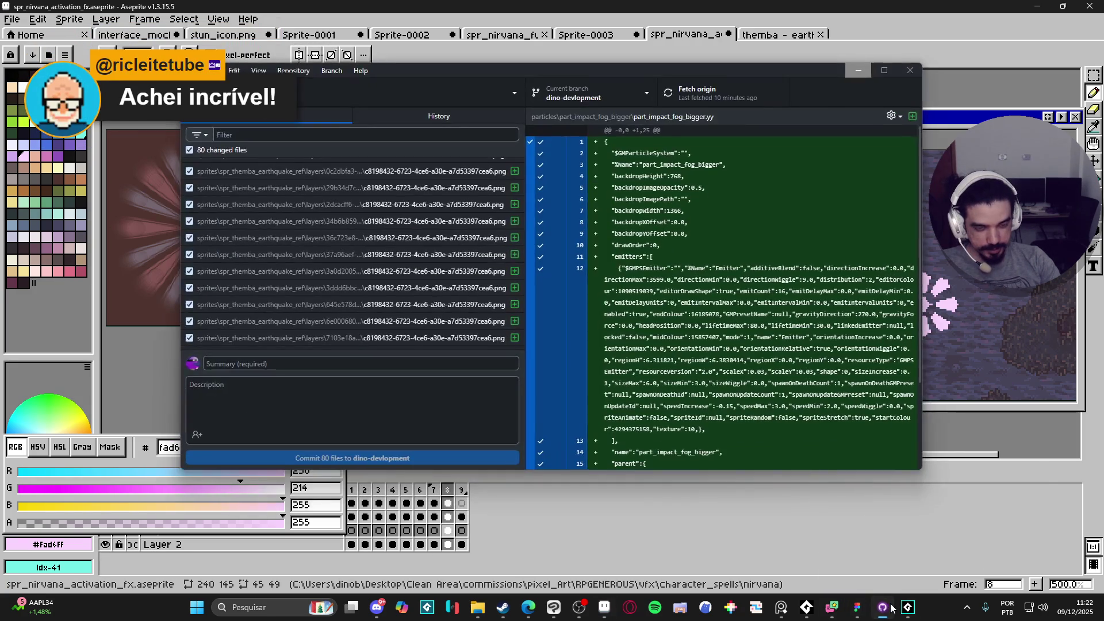
pyautogui.click(891, 608)
pyautogui.click(908, 607)
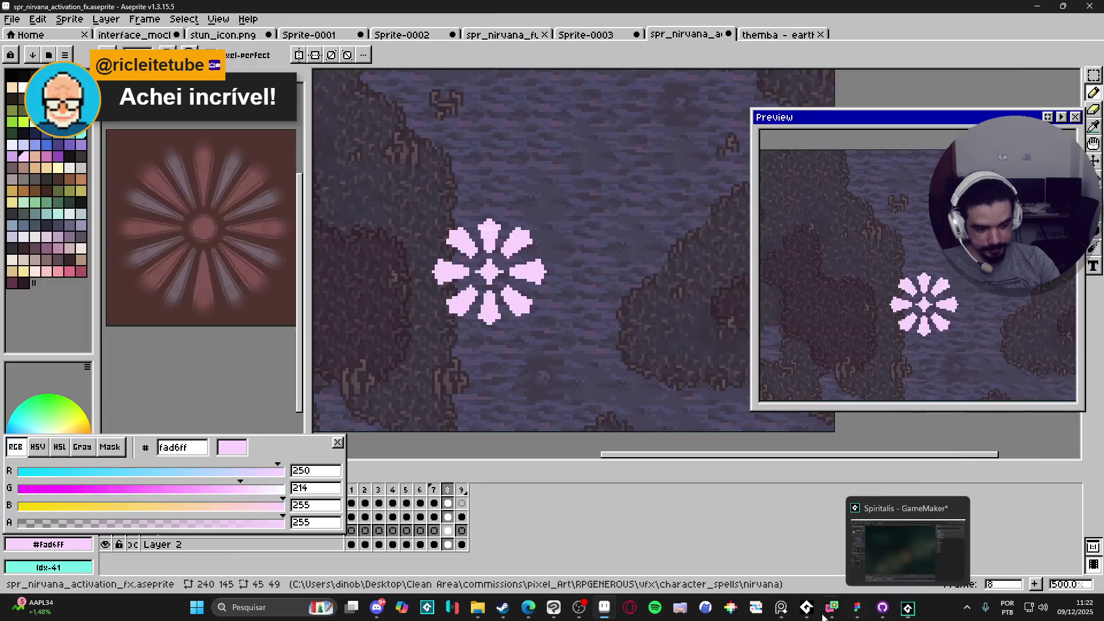
pyautogui.click(553, 607)
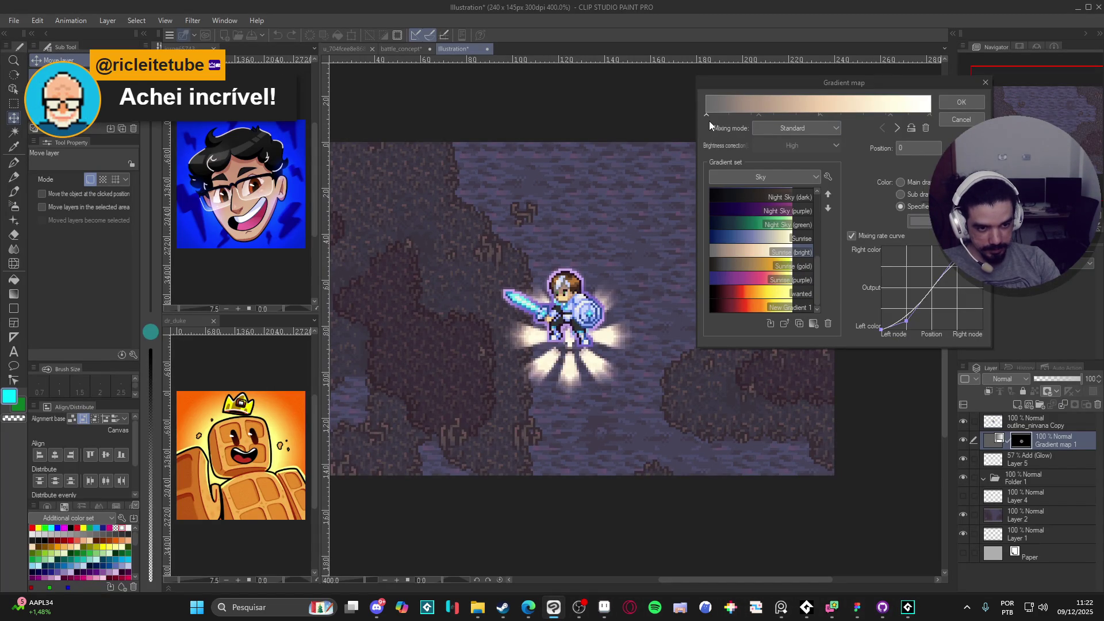
# Switch the gradient map from Sunrise through Blue sky to the Midday sky preset.
pyautogui.click(747, 240)
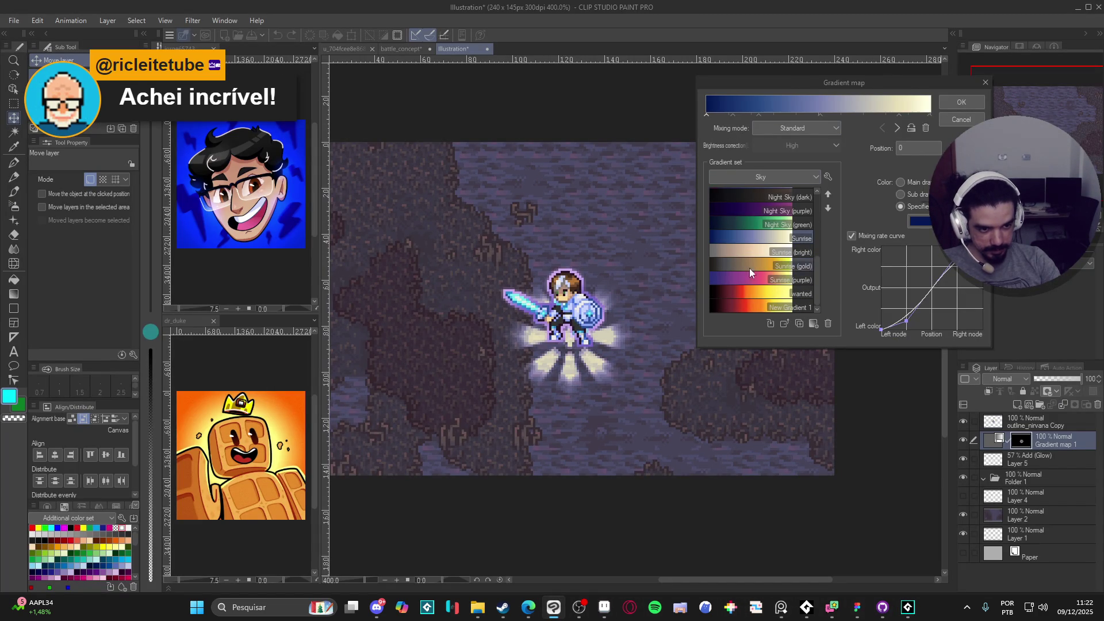
pyautogui.scroll(5, 746, 268)
pyautogui.click(748, 196)
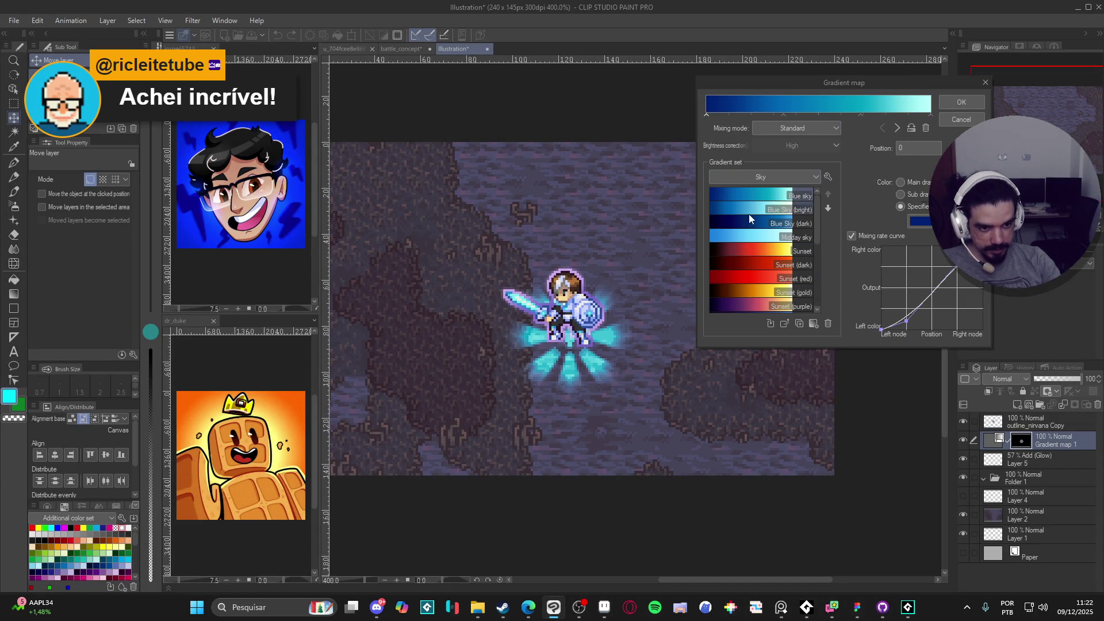
pyautogui.click(755, 235)
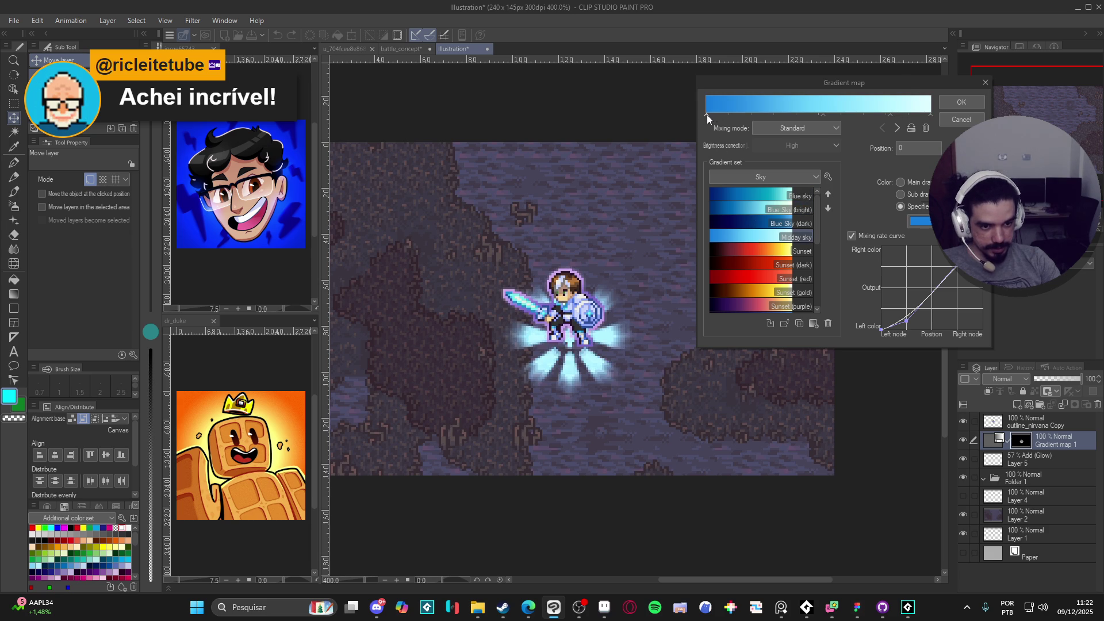
# Set the gradient's left stop to cyan 73efe8 and select the middle stop.
pyautogui.click(920, 221)
pyautogui.write('73efe8')
pyautogui.click(513, 136)
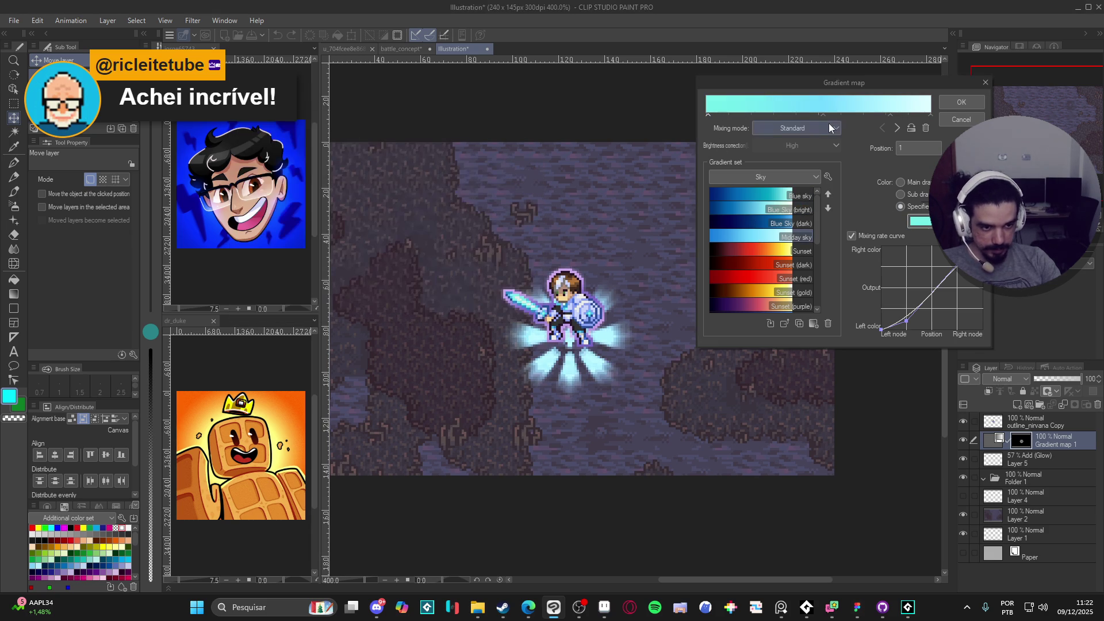
pyautogui.click(822, 115)
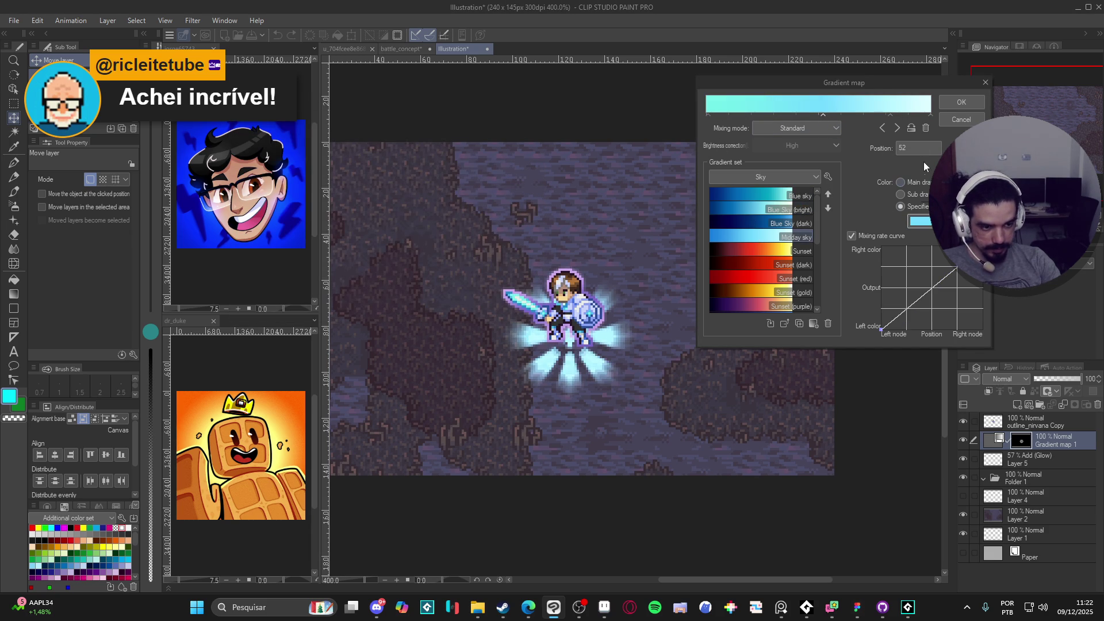
pyautogui.click(927, 129)
pyautogui.click(604, 607)
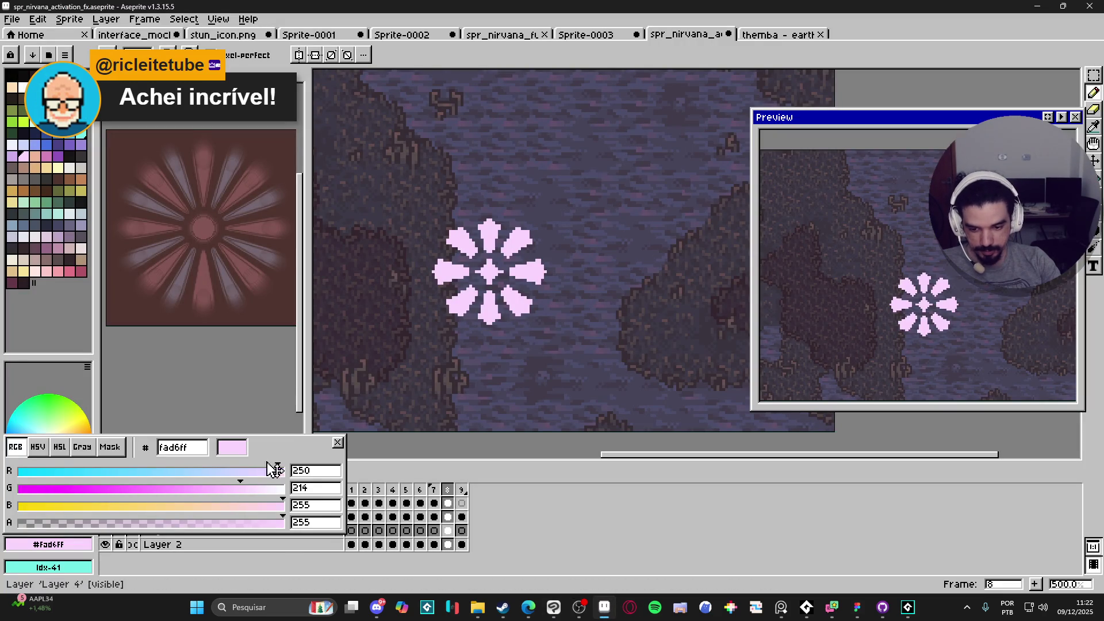
# Copy the pink hex code fad6ff from Aseprite's colour field, then return to Clip Studio Paint.
pyautogui.press('i')
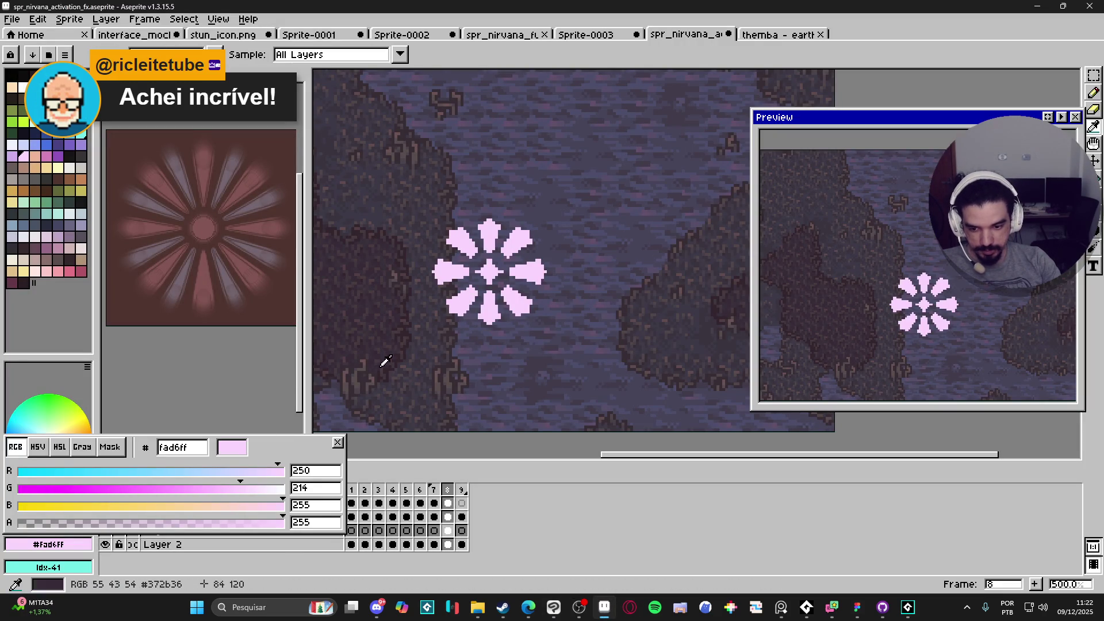
pyautogui.doubleClick(181, 448)
pyautogui.hotkey('ctrl', 'c')
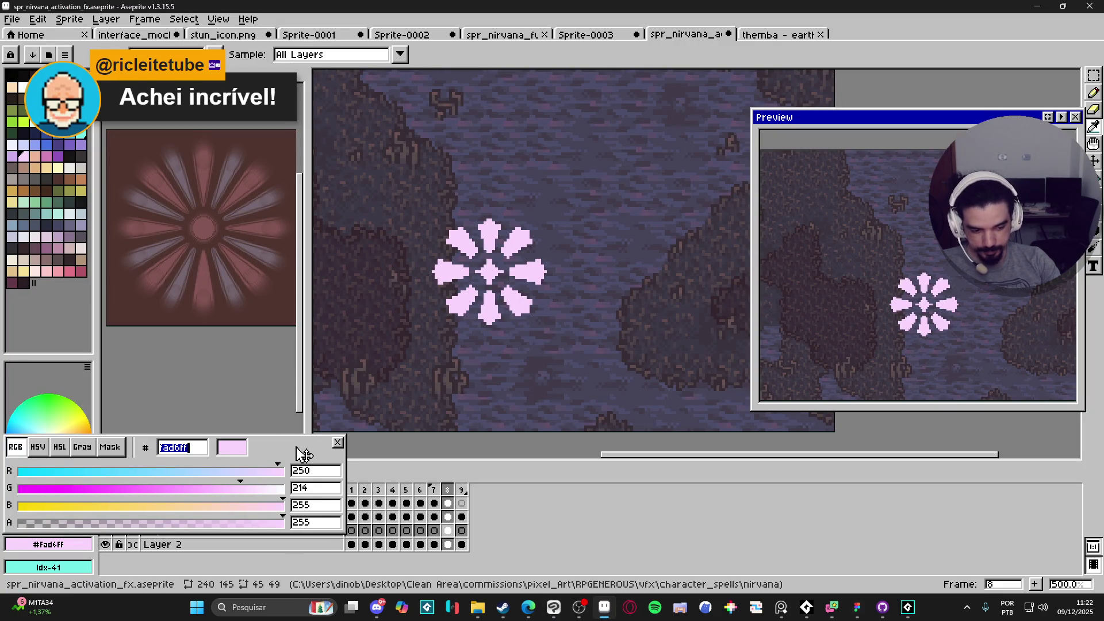
pyautogui.click(555, 609)
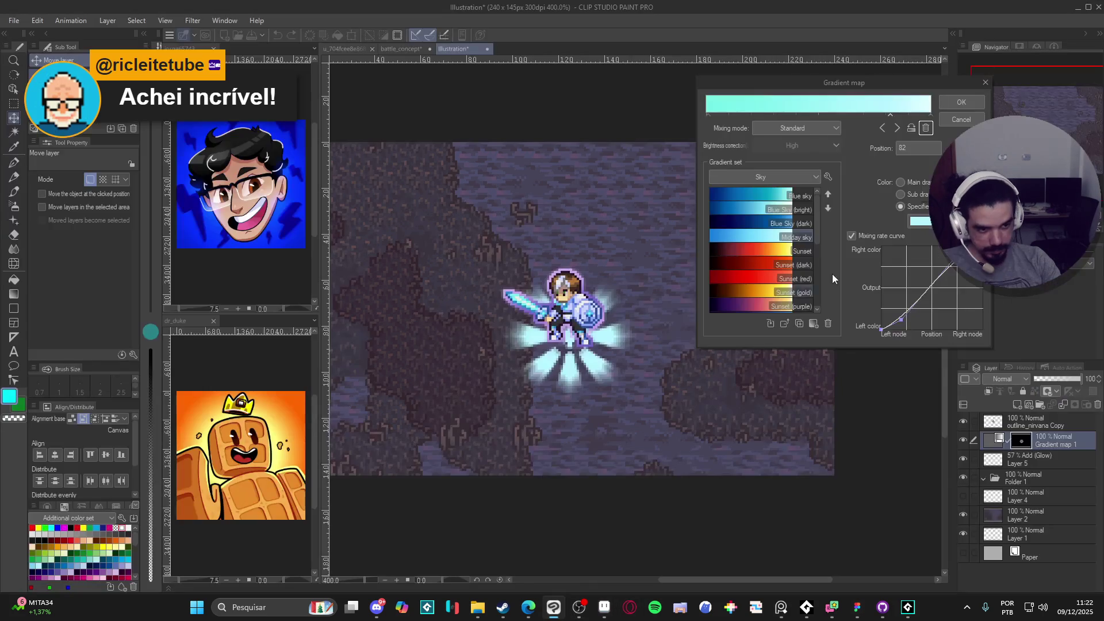
# Recolour the selected gradient stop to pink FAD6FF.
pyautogui.click(920, 221)
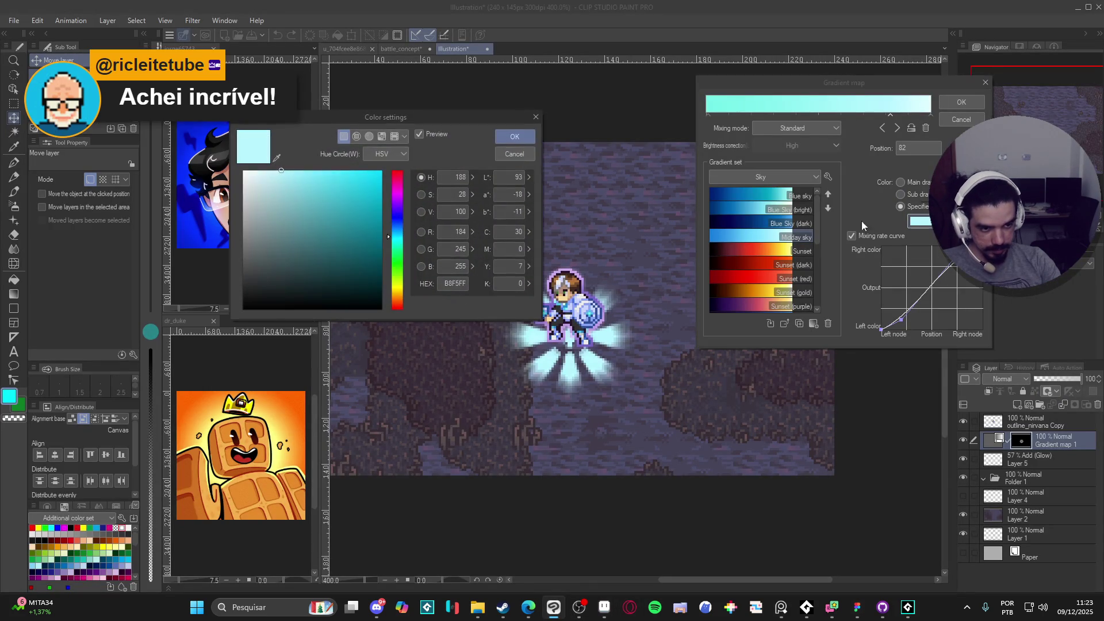
pyautogui.hotkey('ctrl', 'v')
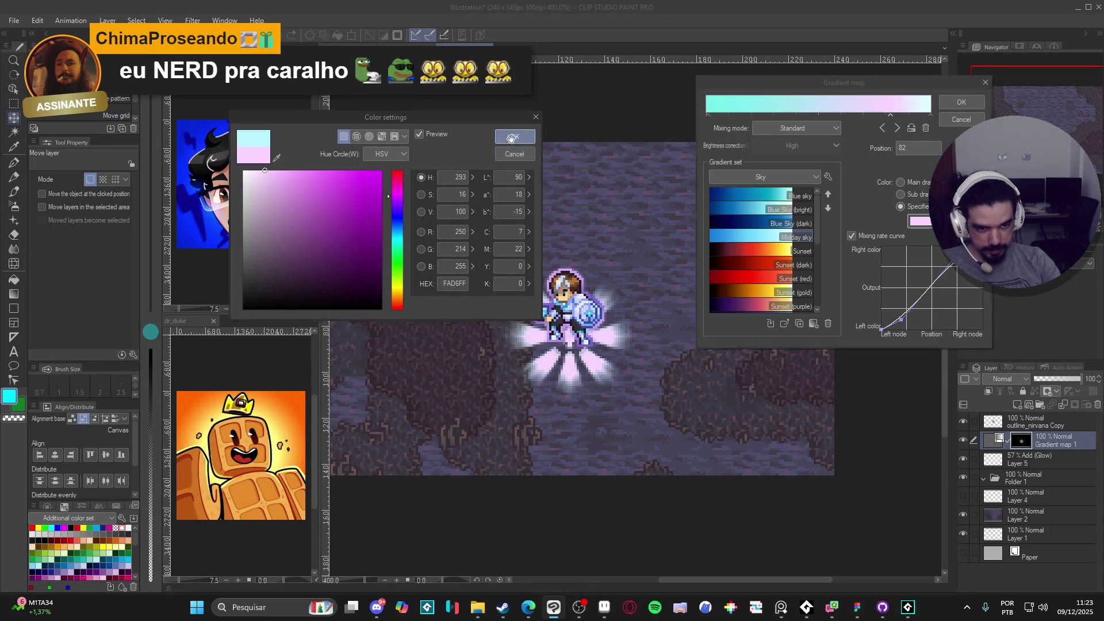
pyautogui.click(512, 138)
# Delete the right cyan stop, move pink to 66, add a stop at 38, and apply.
pyautogui.click(931, 116)
pyautogui.click(926, 128)
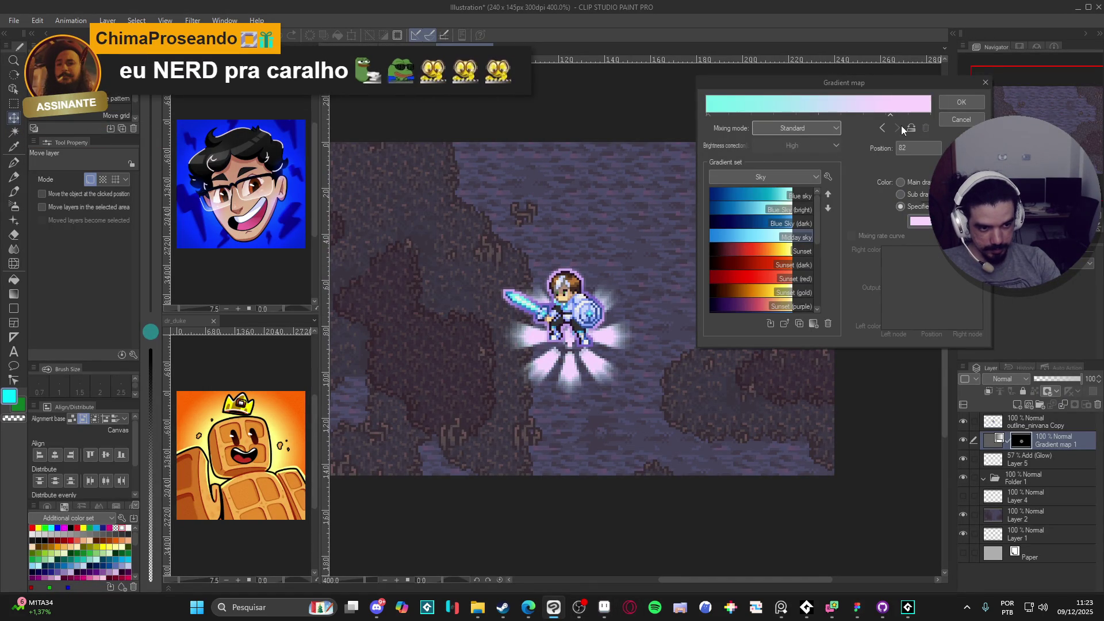
pyautogui.moveTo(930, 115)
pyautogui.mouseDown()
pyautogui.moveTo(809, 115)
pyautogui.moveTo(861, 119)
pyautogui.mouseUp()
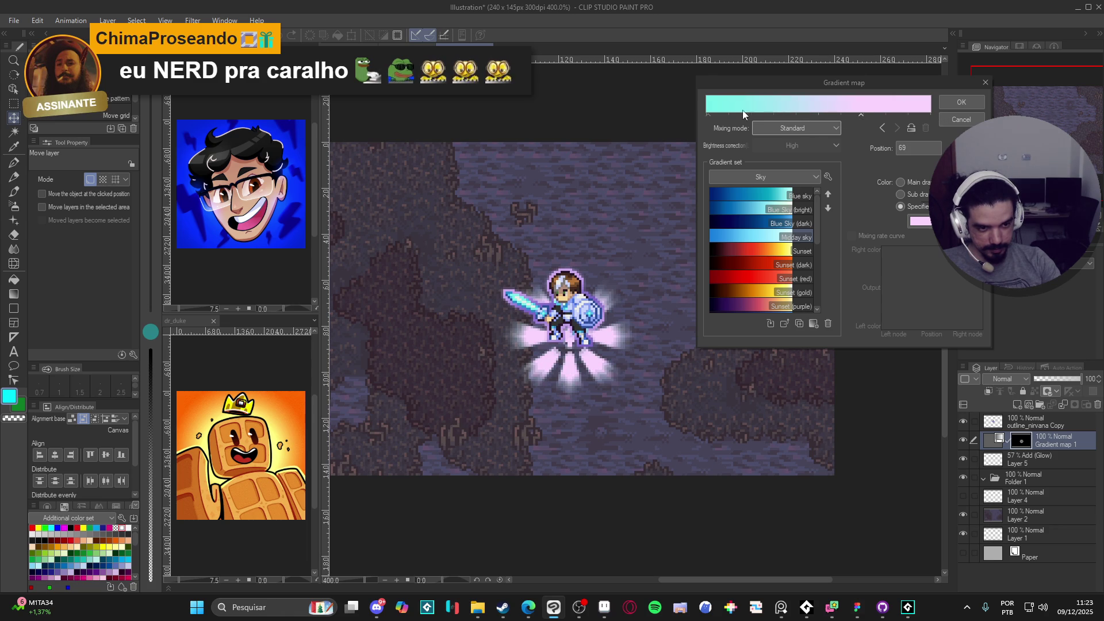
pyautogui.click(719, 114)
pyautogui.moveTo(719, 114)
pyautogui.mouseDown()
pyautogui.moveTo(837, 118)
pyautogui.moveTo(815, 122)
pyautogui.mouseUp()
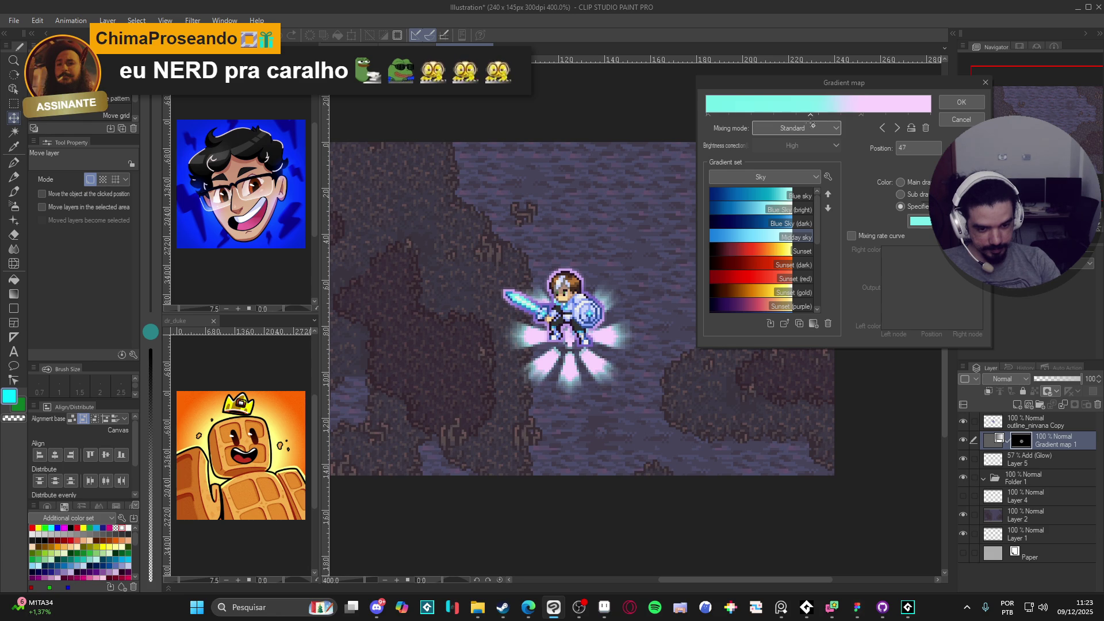
pyautogui.click(957, 101)
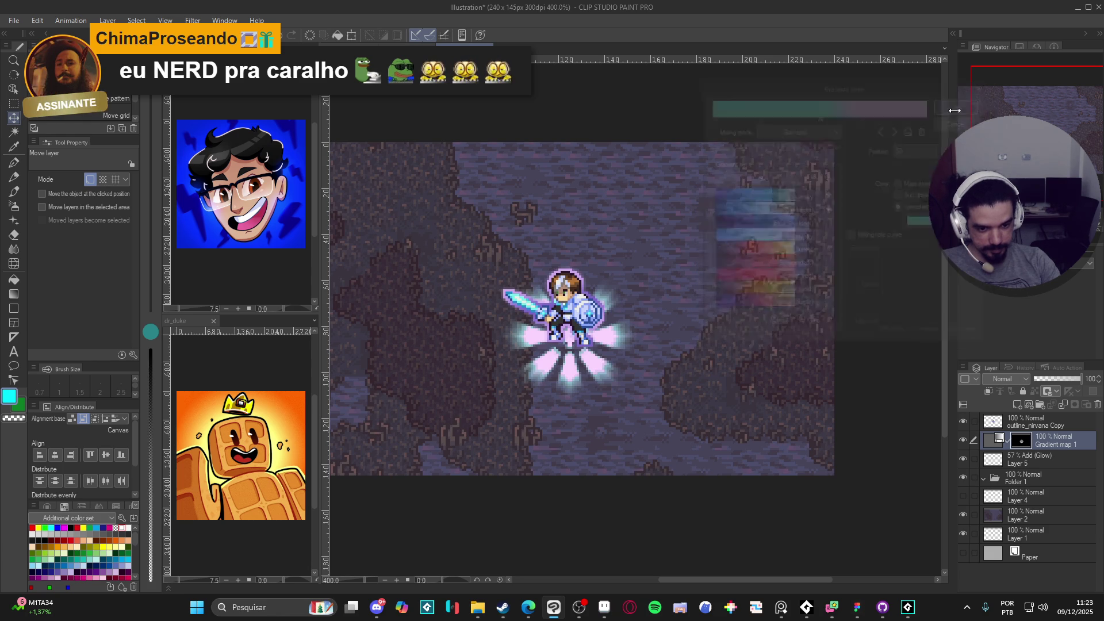
# Lower Gradient map 1 to 47% opacity and select the Add (Glow) Layer 5.
pyautogui.click(1057, 379)
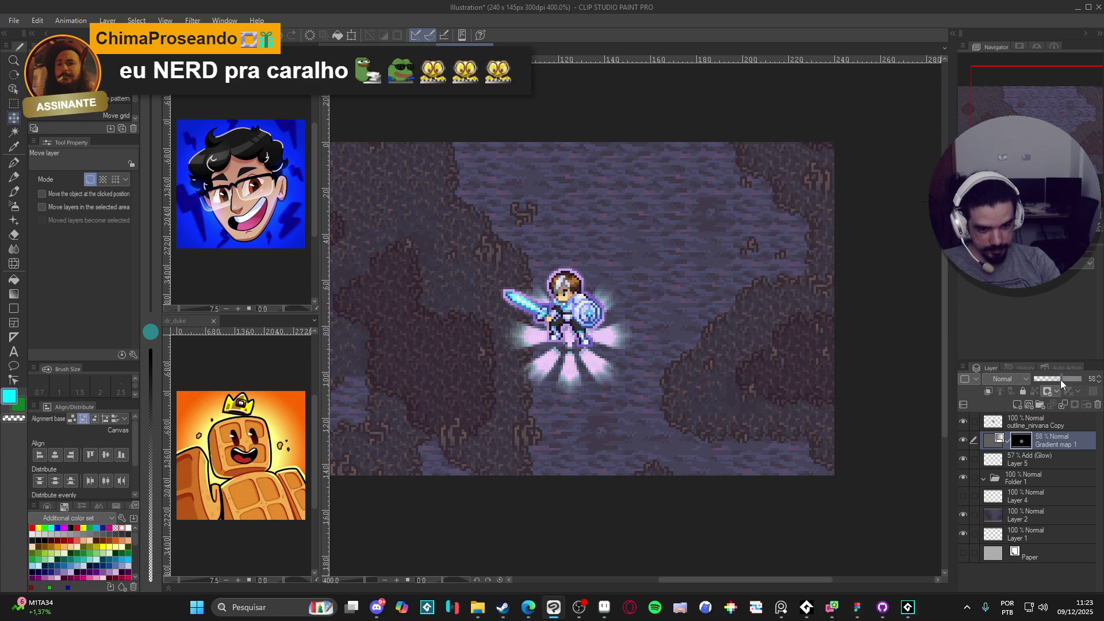
pyautogui.click(1023, 467)
pyautogui.click(967, 460)
pyautogui.click(967, 460)
# Dim Layer 5's opacity to about 24% and hide the gradient map layer.
pyautogui.click(1054, 377)
pyautogui.click(1058, 378)
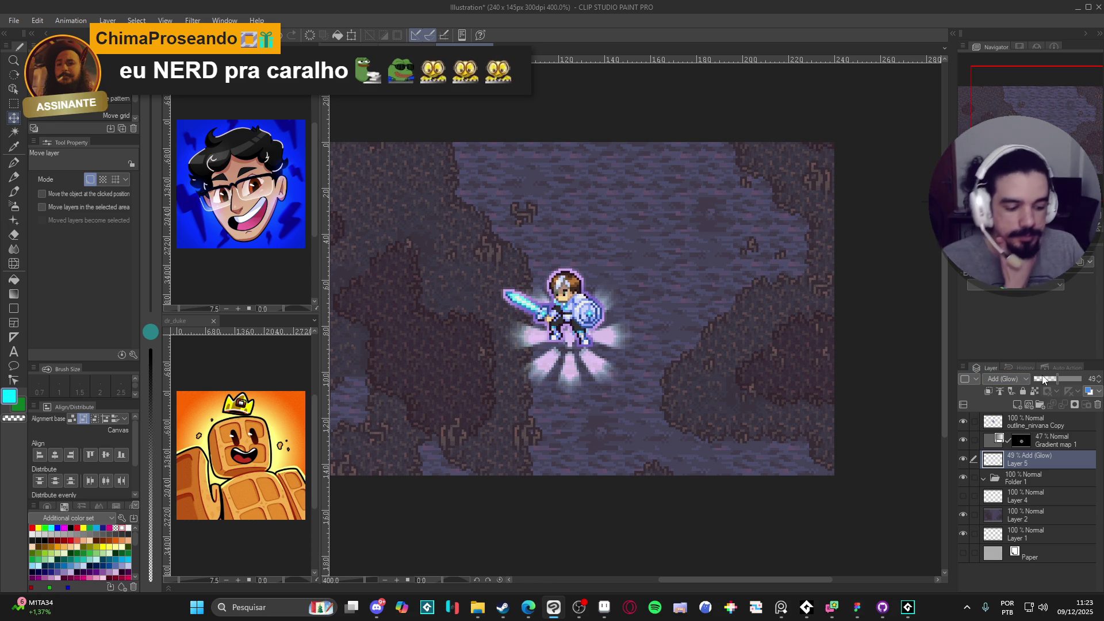
pyautogui.moveTo(1043, 376); pyautogui.dragTo(1029, 380)
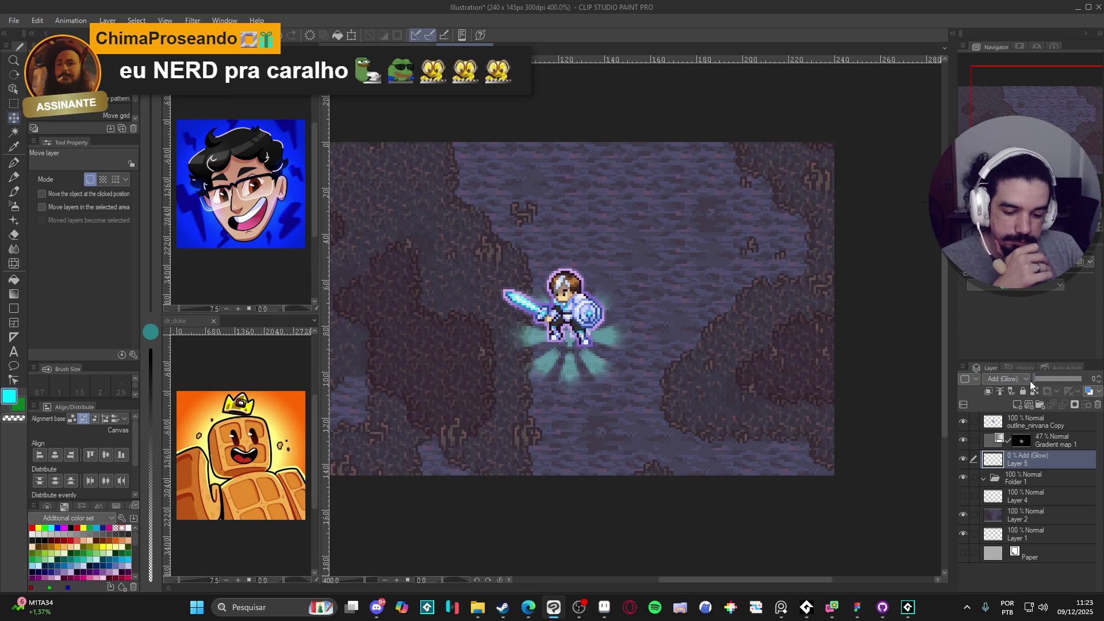
pyautogui.click(963, 439)
pyautogui.moveTo(1036, 380); pyautogui.dragTo(1045, 377)
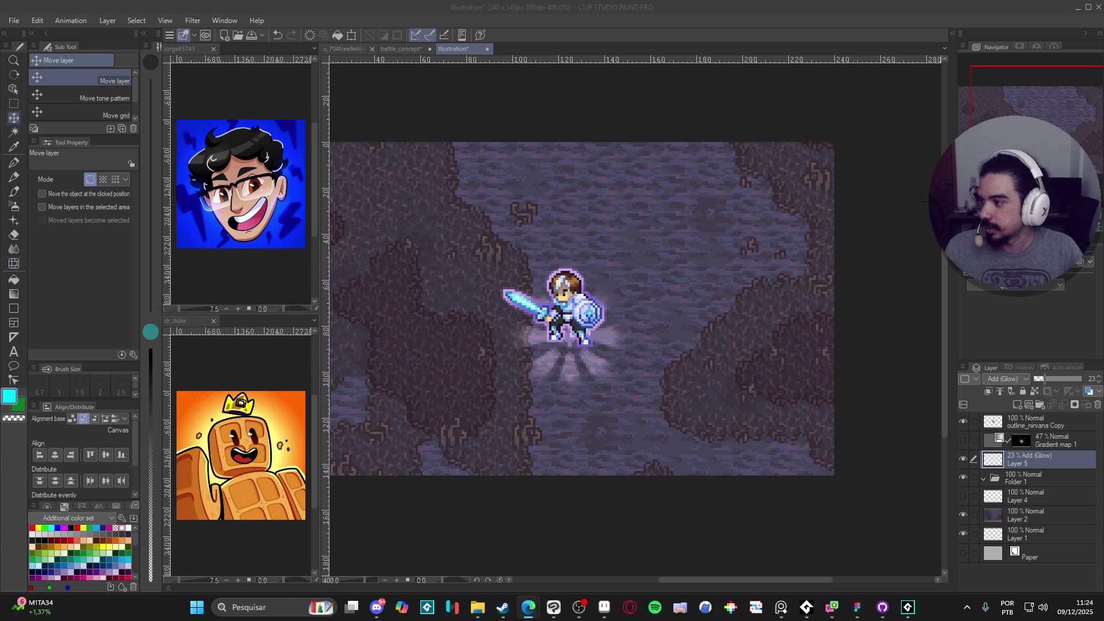
# Raise Add (Glow) Layer 5 to 29% opacity and create a new raster Layer 3 with Ctrl+Shift+N.
pyautogui.click(616, 40)
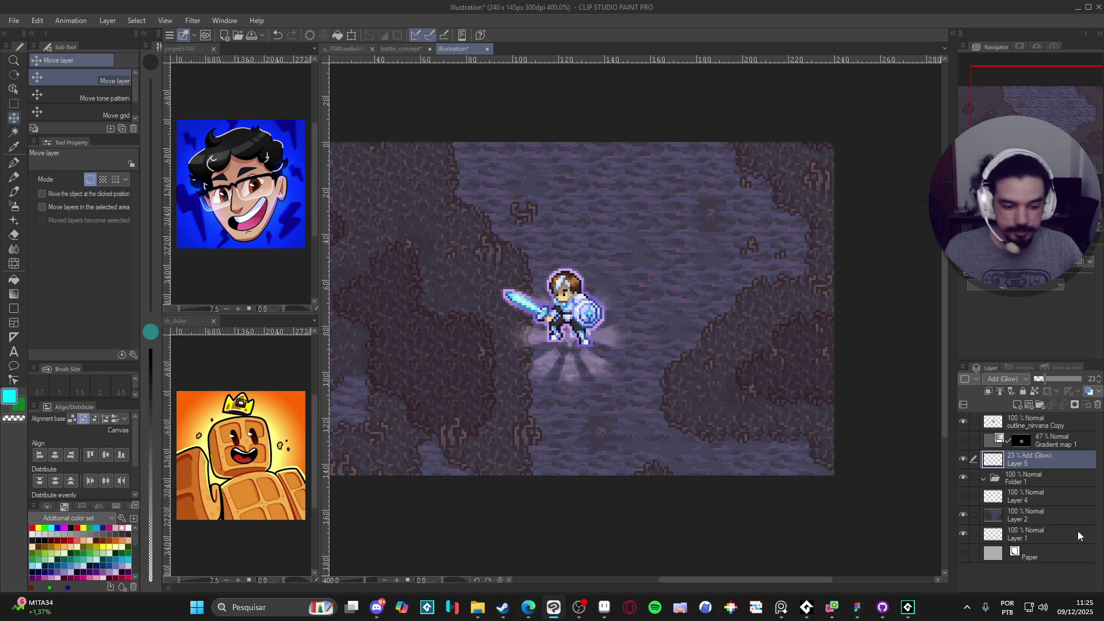
pyautogui.moveTo(1040, 381); pyautogui.dragTo(1046, 377)
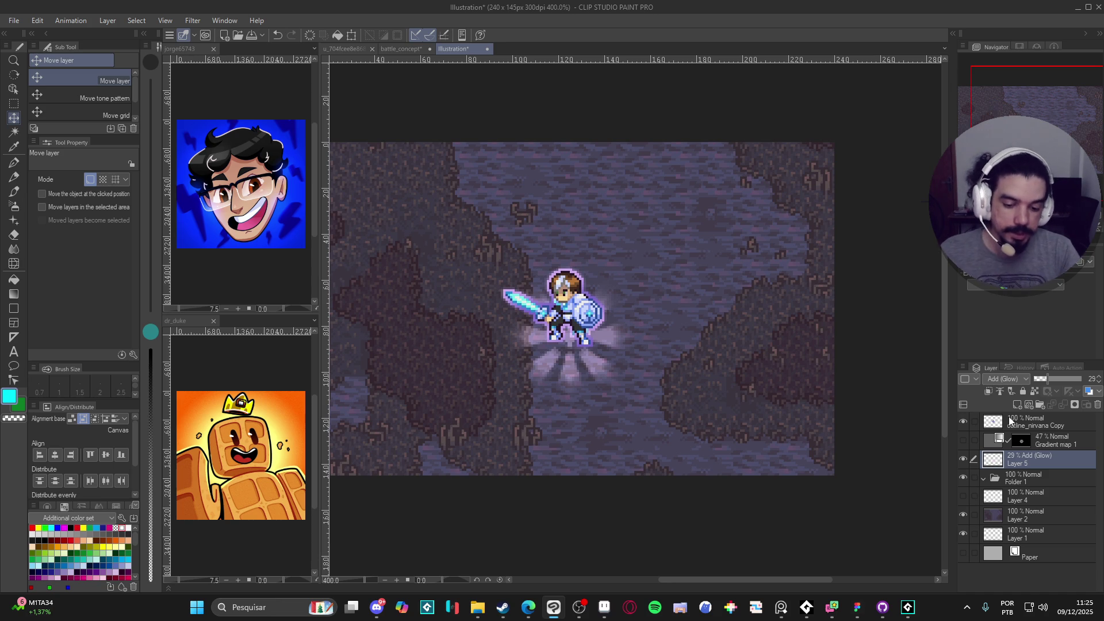
pyautogui.hotkey('ctrl', 'shift', 'n')
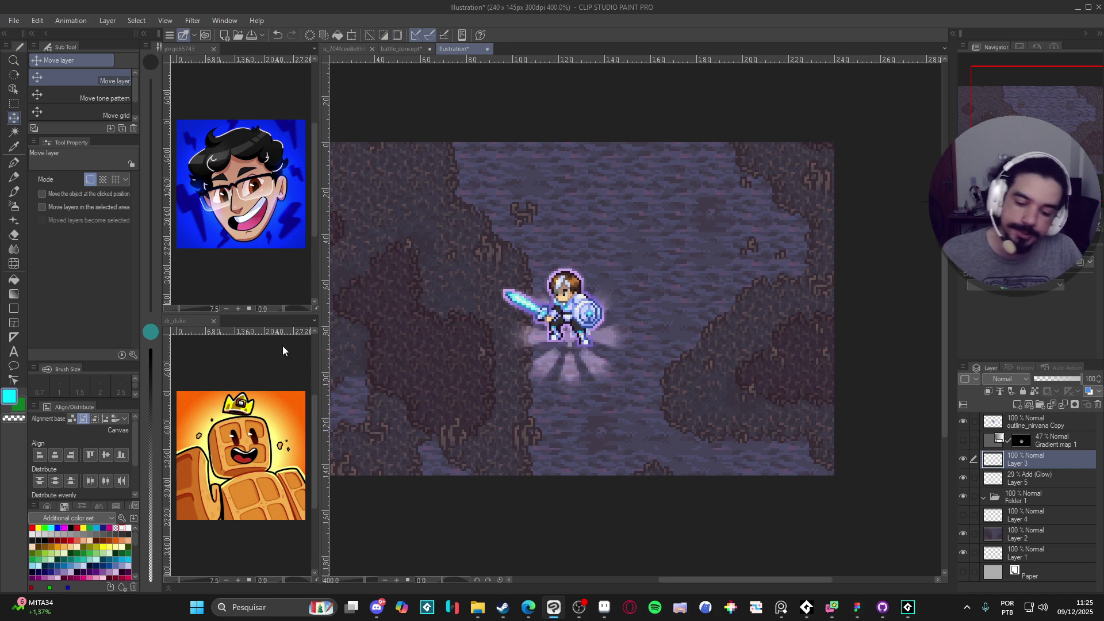
# Select the Gradient tool and start turning the nirvana_gradient's stops cyan.
pyautogui.click(14, 294)
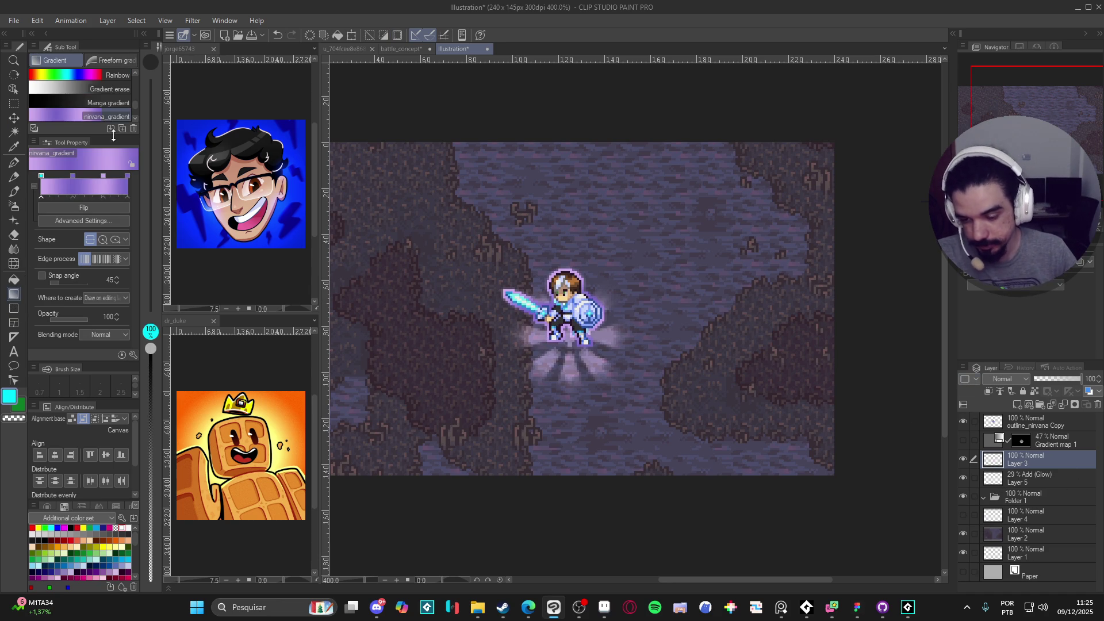
pyautogui.click(107, 172)
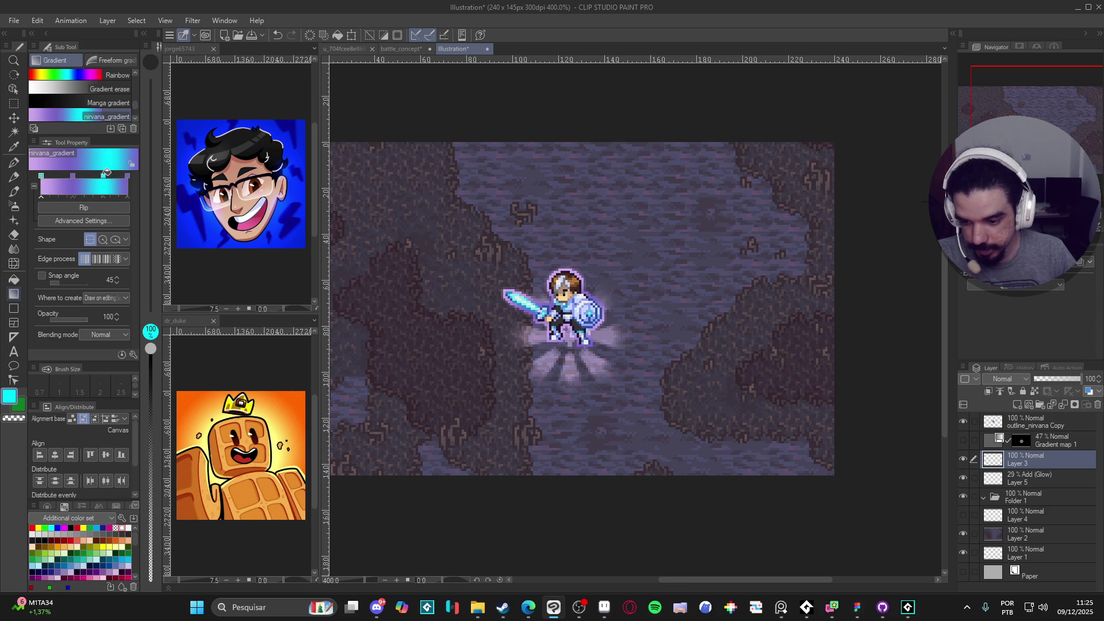
pyautogui.rightClick(72, 176)
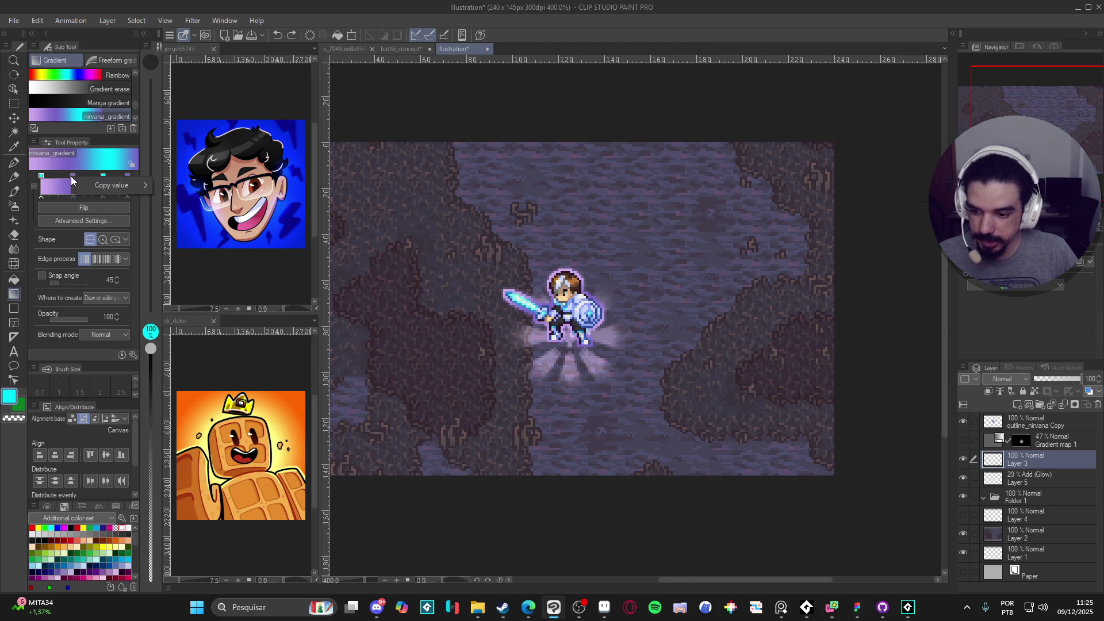
pyautogui.click(74, 176)
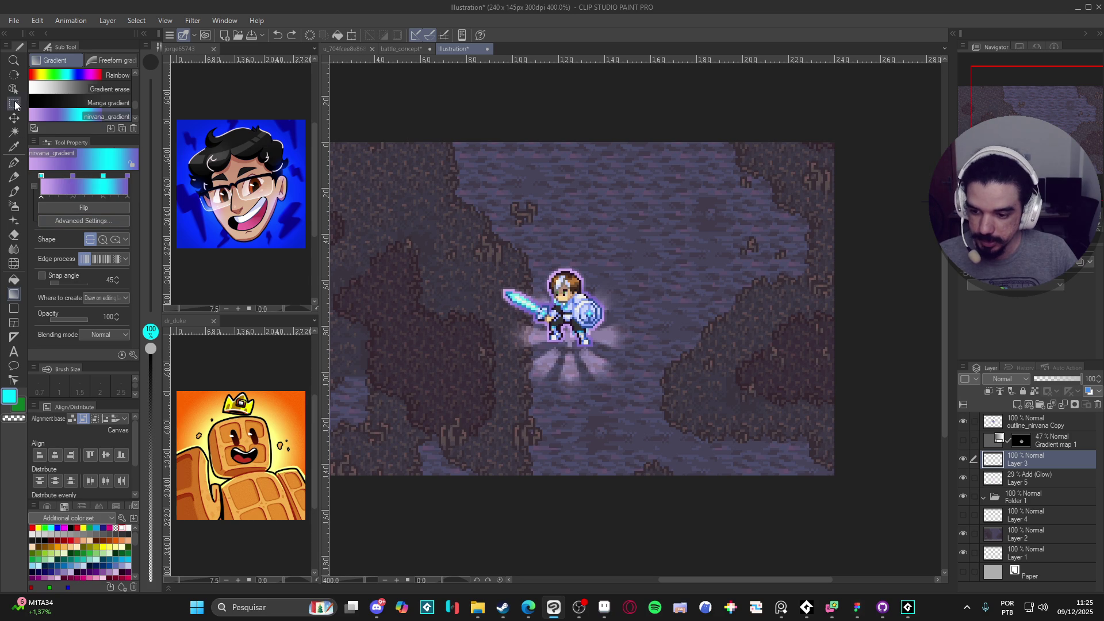
pyautogui.click(14, 61)
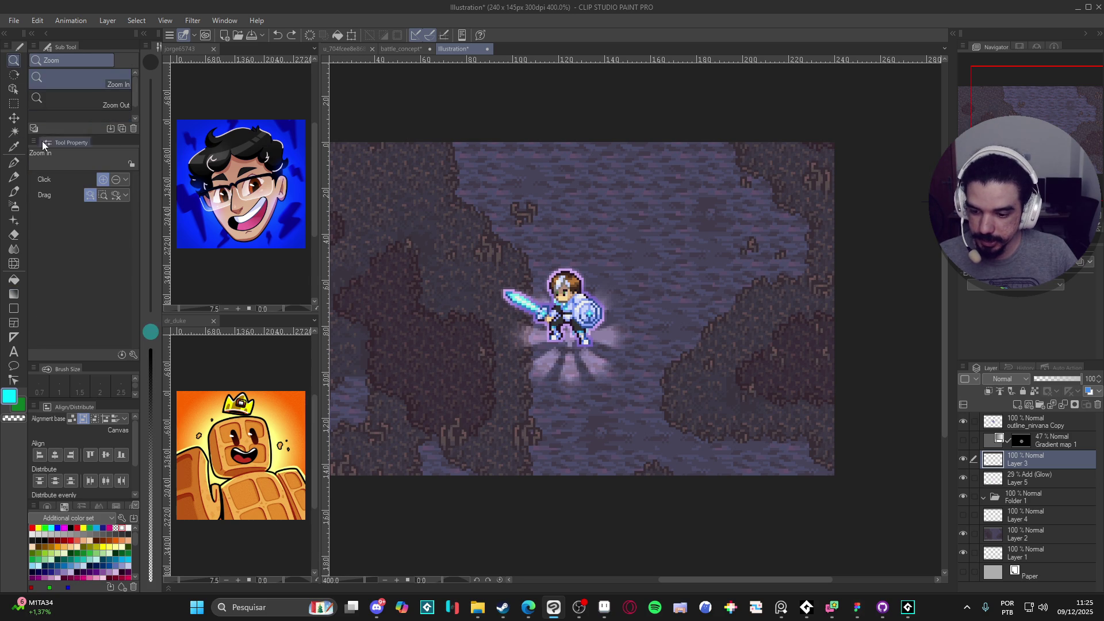
pyautogui.click(13, 293)
pyautogui.click(102, 174)
pyautogui.click(107, 189)
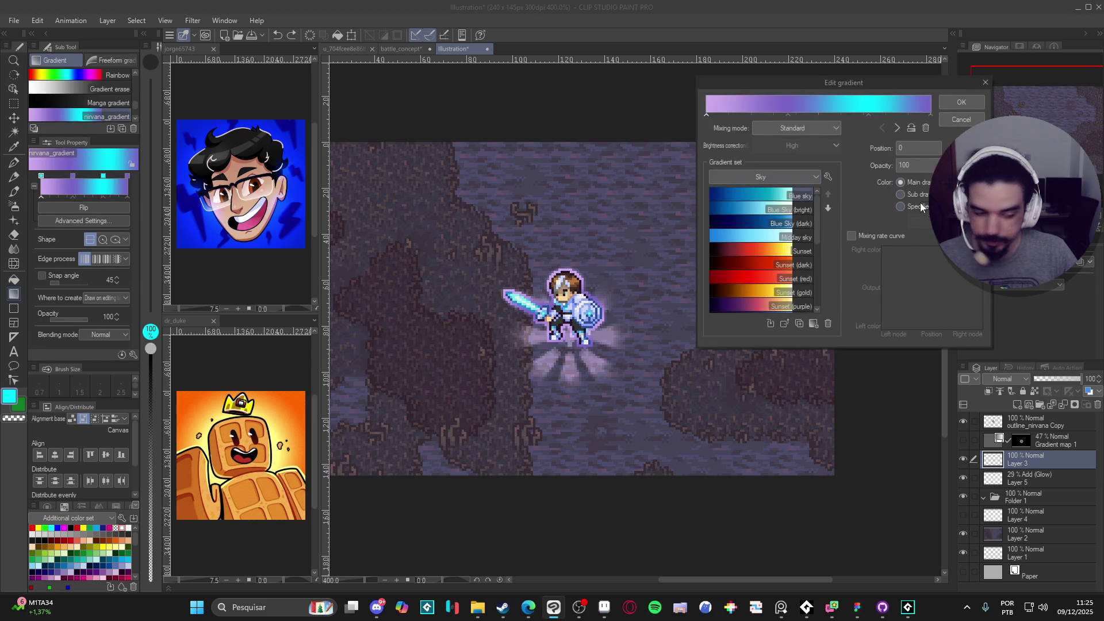
pyautogui.click(946, 121)
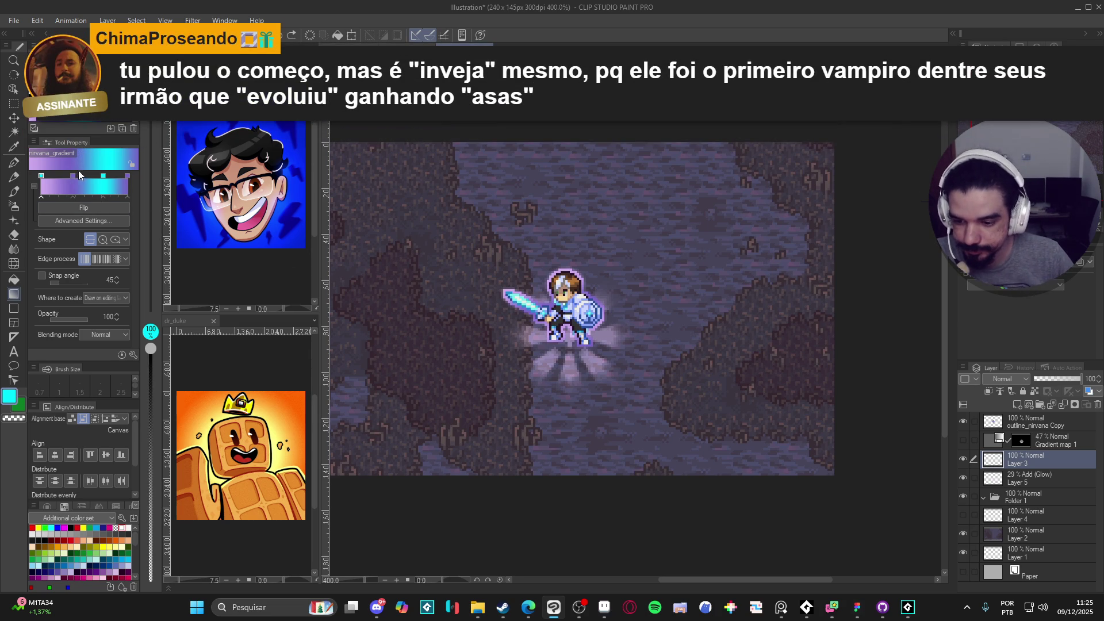
# Recolour the nirvana_gradient's purple stops to cyan and nudge the middle stops left.
pyautogui.moveTo(75, 174); pyautogui.dragTo(72, 174)
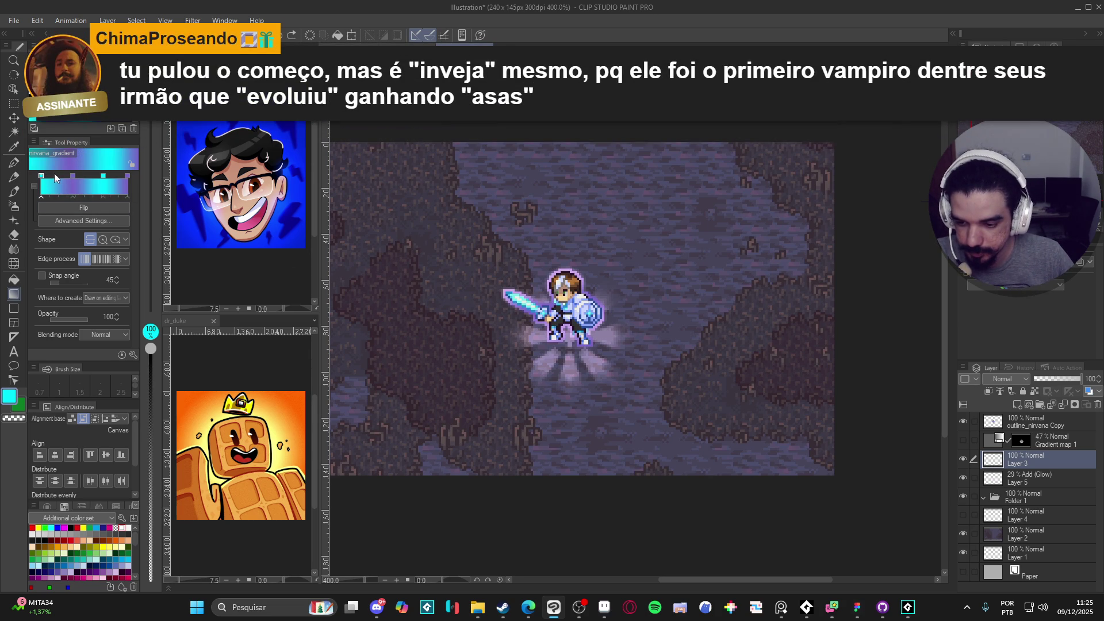
pyautogui.click(72, 176)
pyautogui.click(126, 175)
pyautogui.moveTo(107, 175); pyautogui.dragTo(104, 176)
pyautogui.rightClick(103, 177)
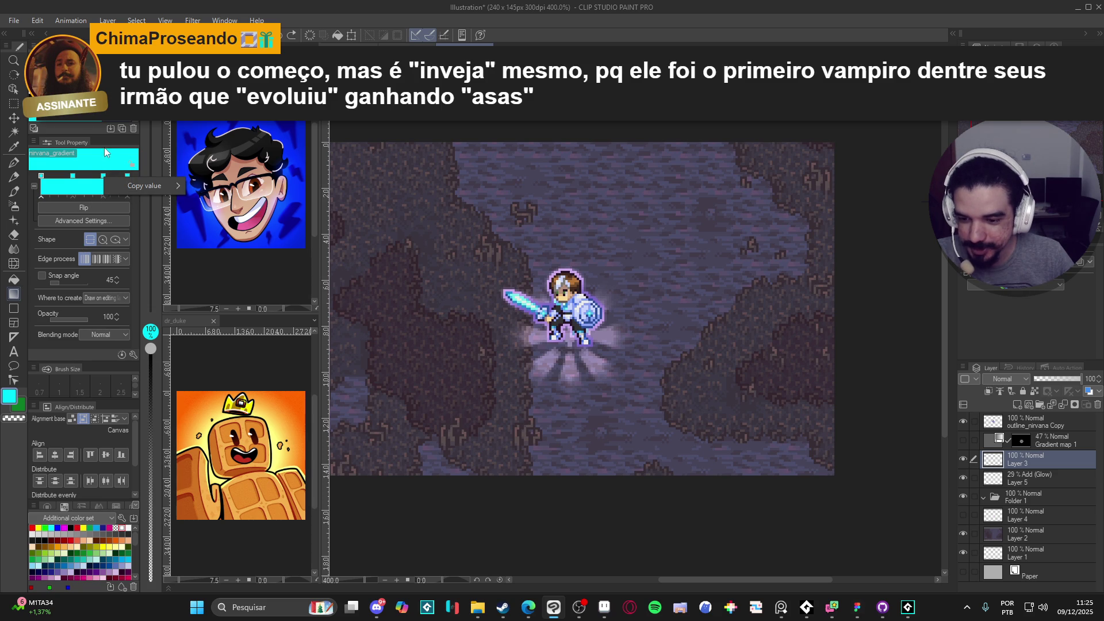
pyautogui.click(109, 156)
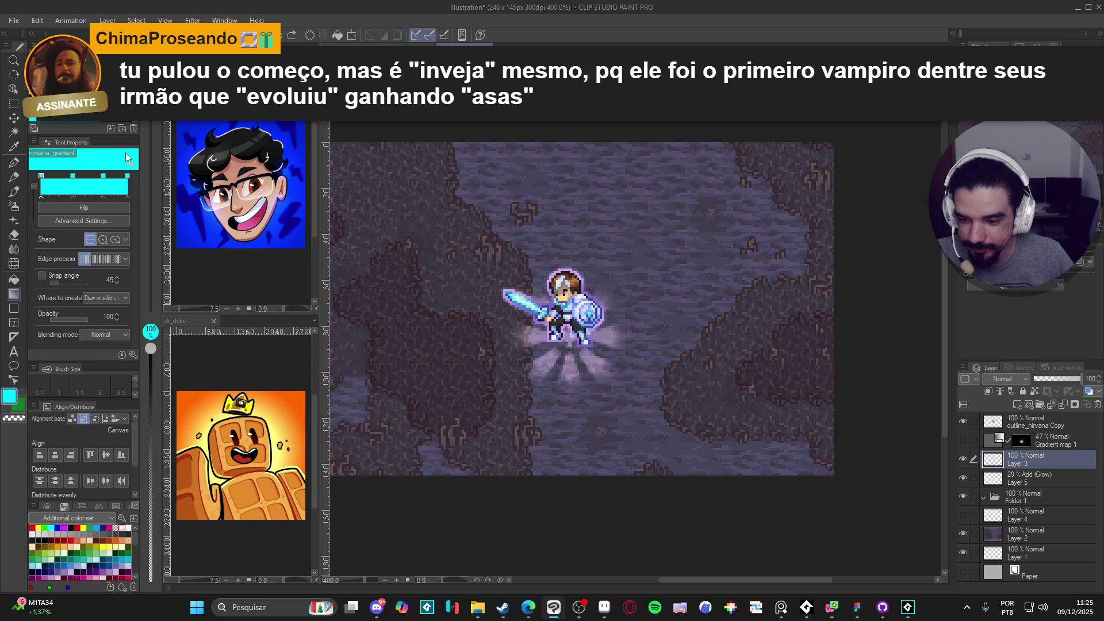
pyautogui.click(124, 154)
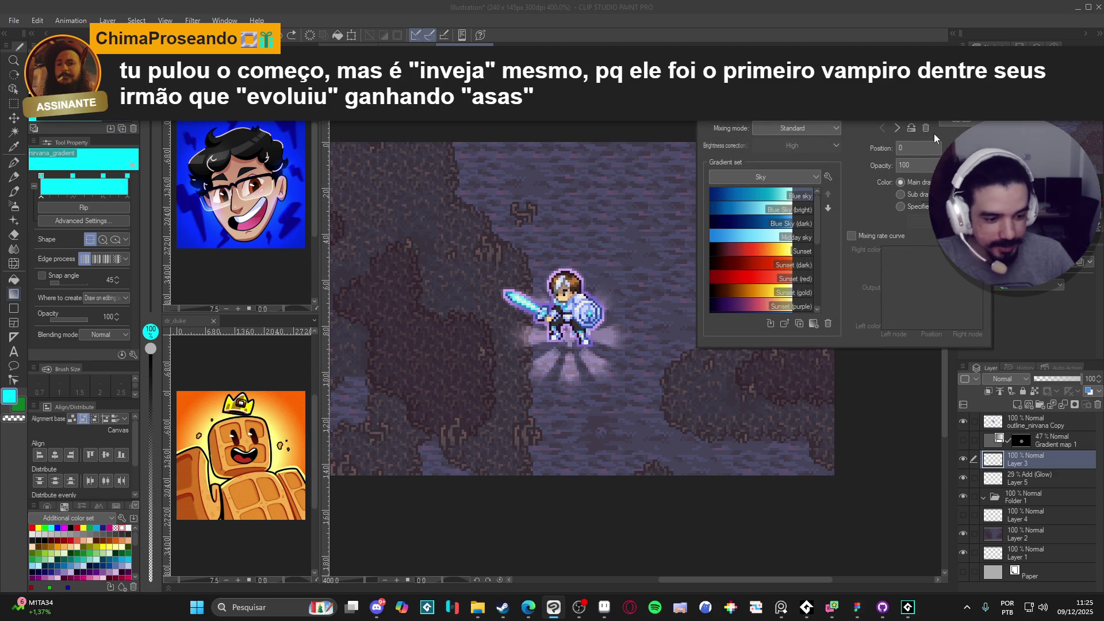
pyautogui.click(959, 110)
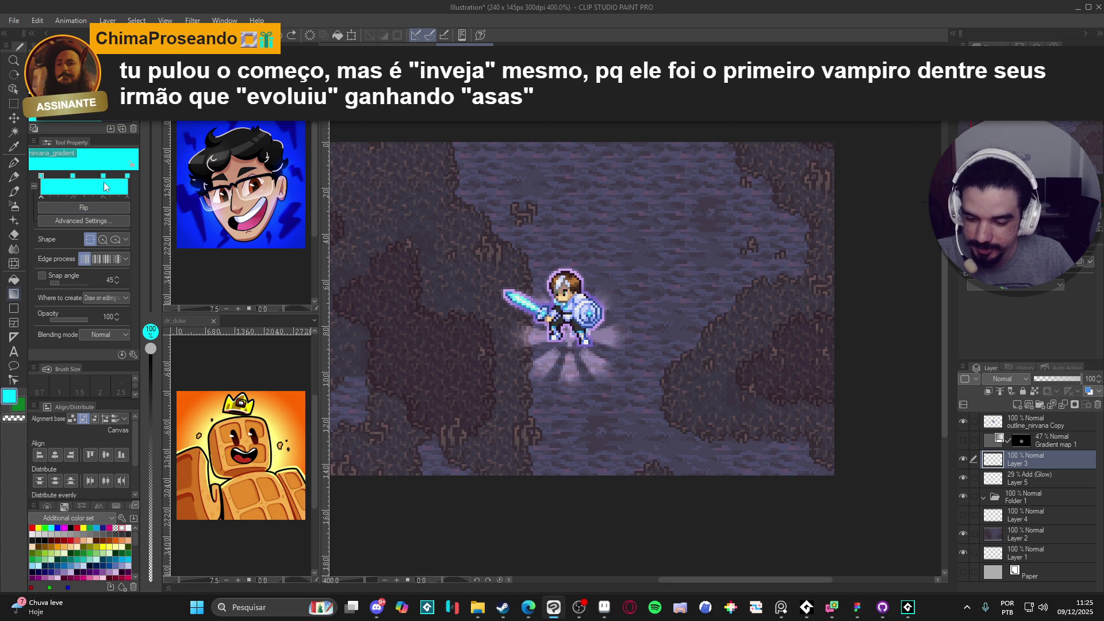
# Add a light-purple end stop, delete the stop at 61, and set the shape to circle.
pyautogui.click(115, 572)
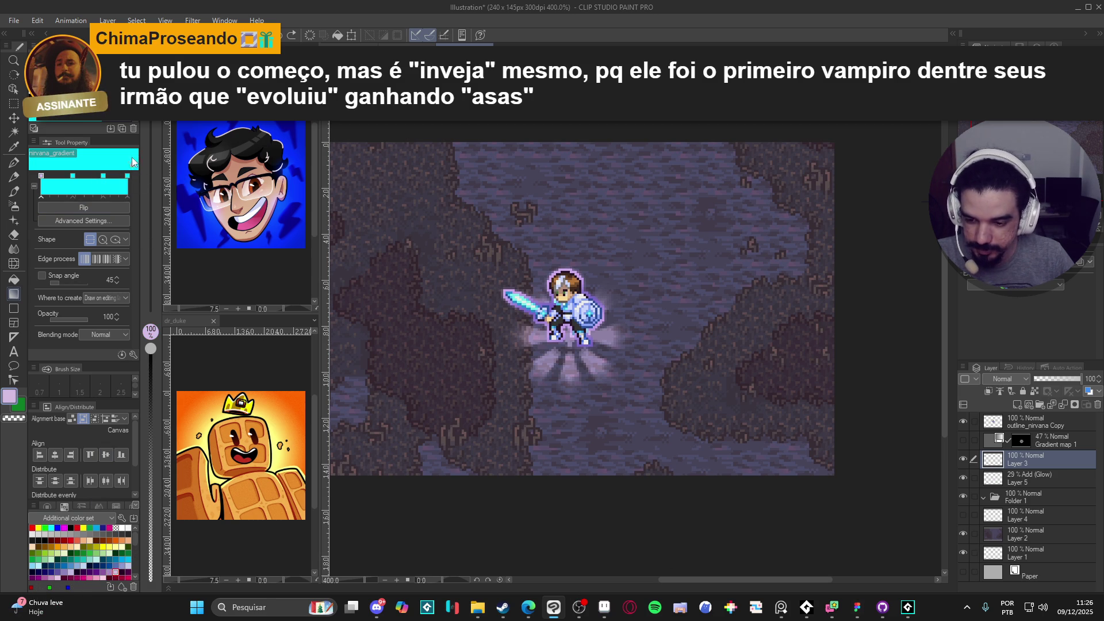
pyautogui.click(127, 175)
pyautogui.click(107, 174)
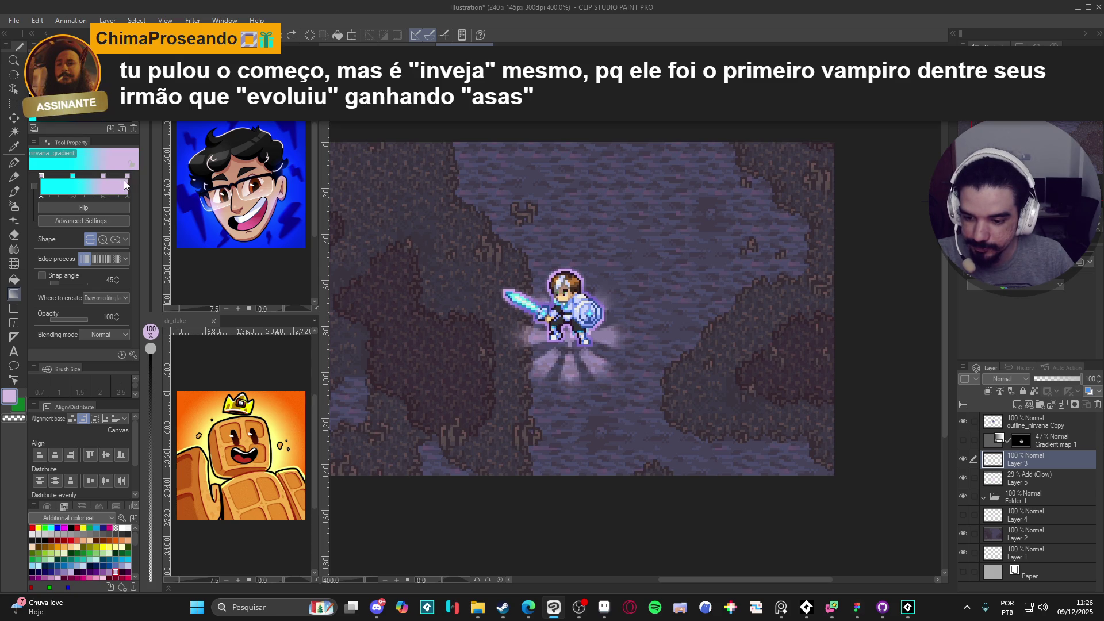
pyautogui.click(103, 220)
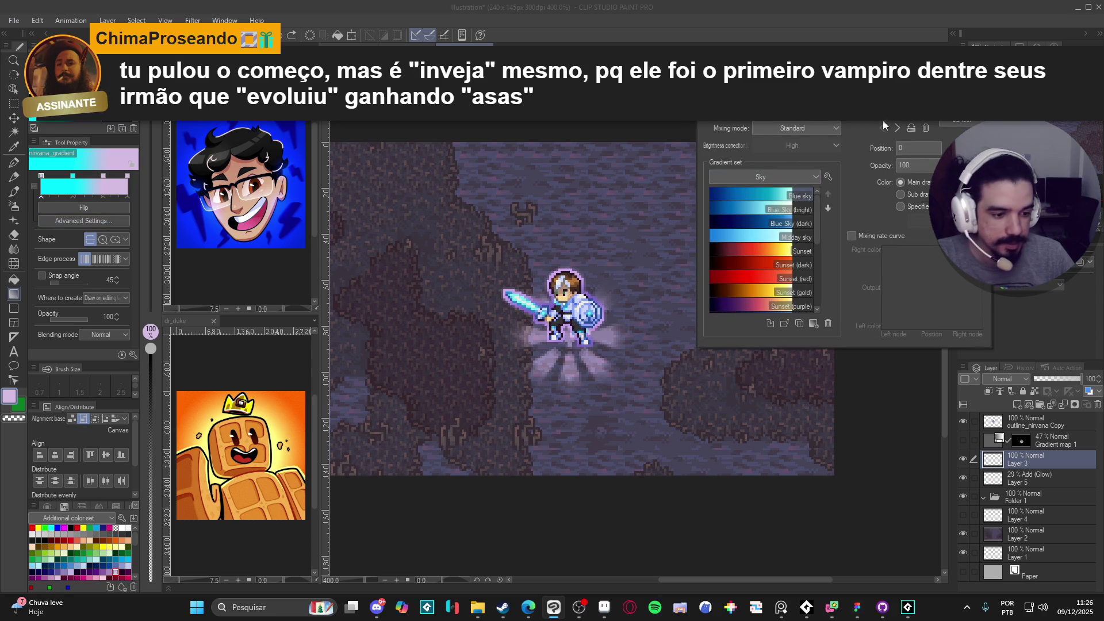
pyautogui.click(841, 118)
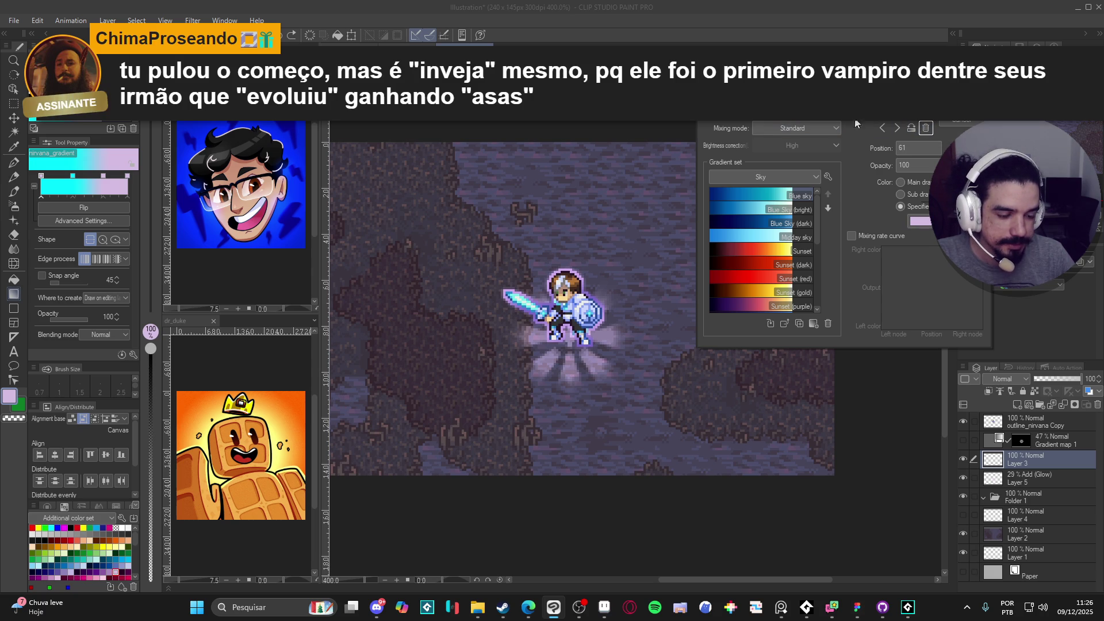
pyautogui.click(926, 127)
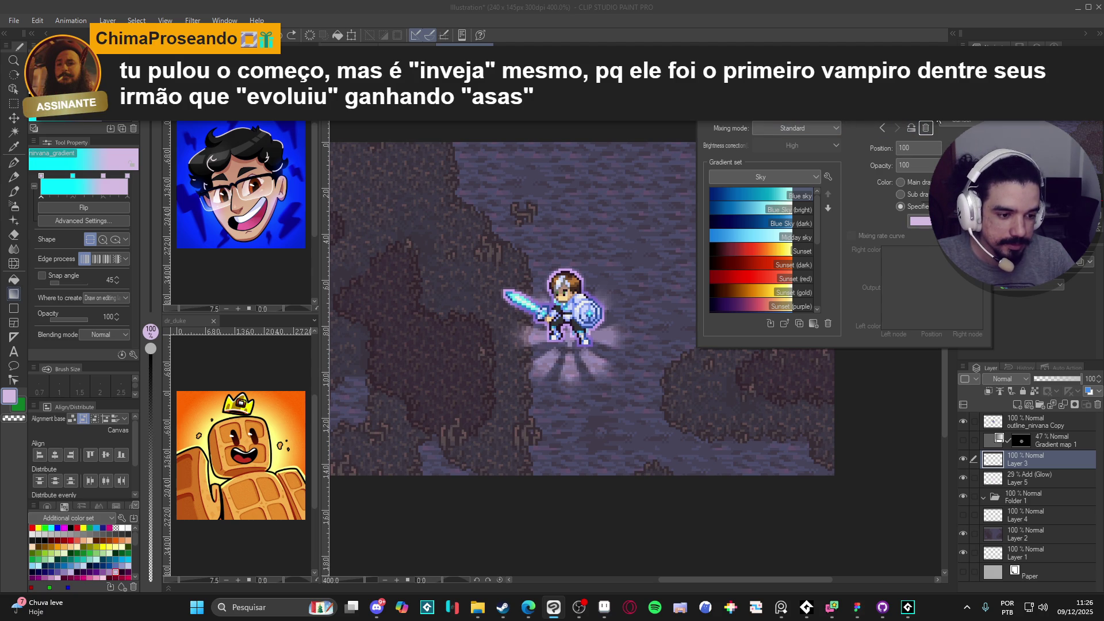
pyautogui.click(882, 127)
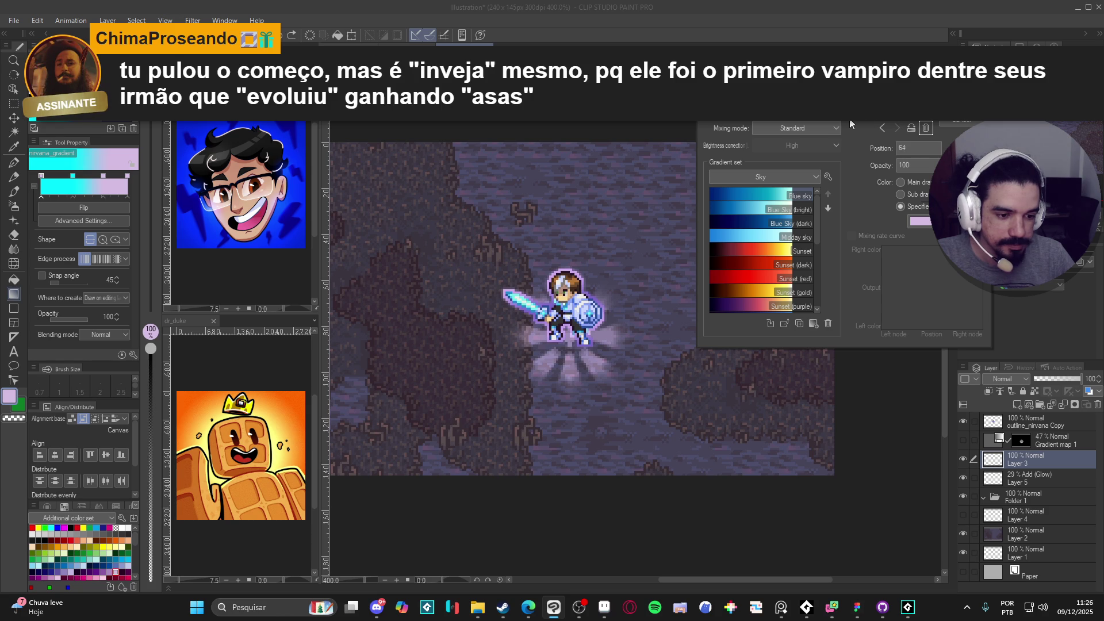
pyautogui.click(961, 107)
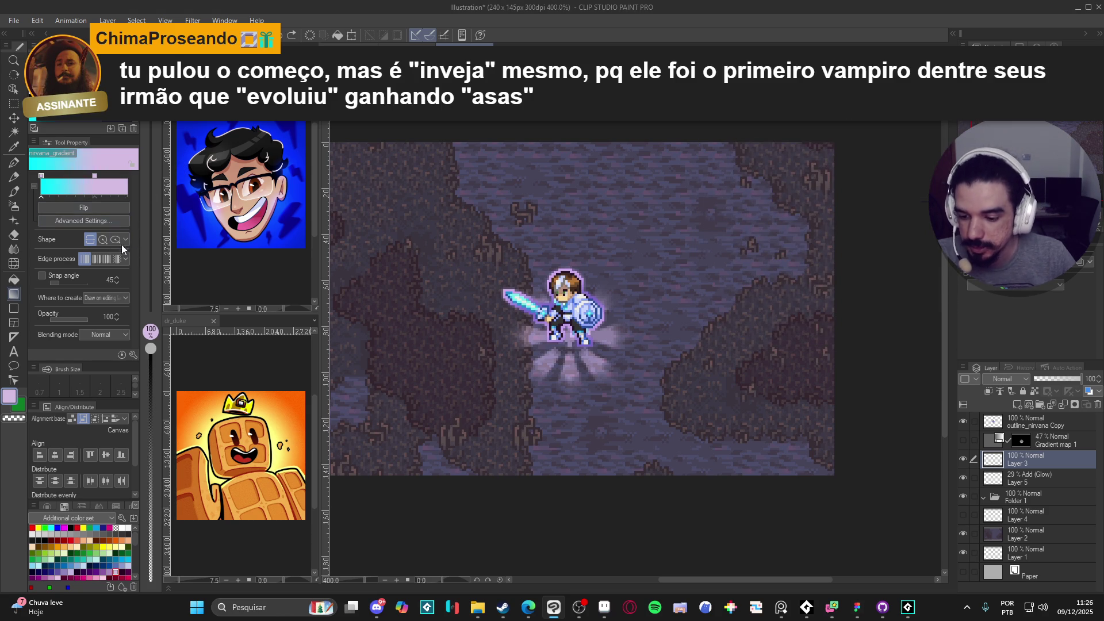
pyautogui.click(102, 241)
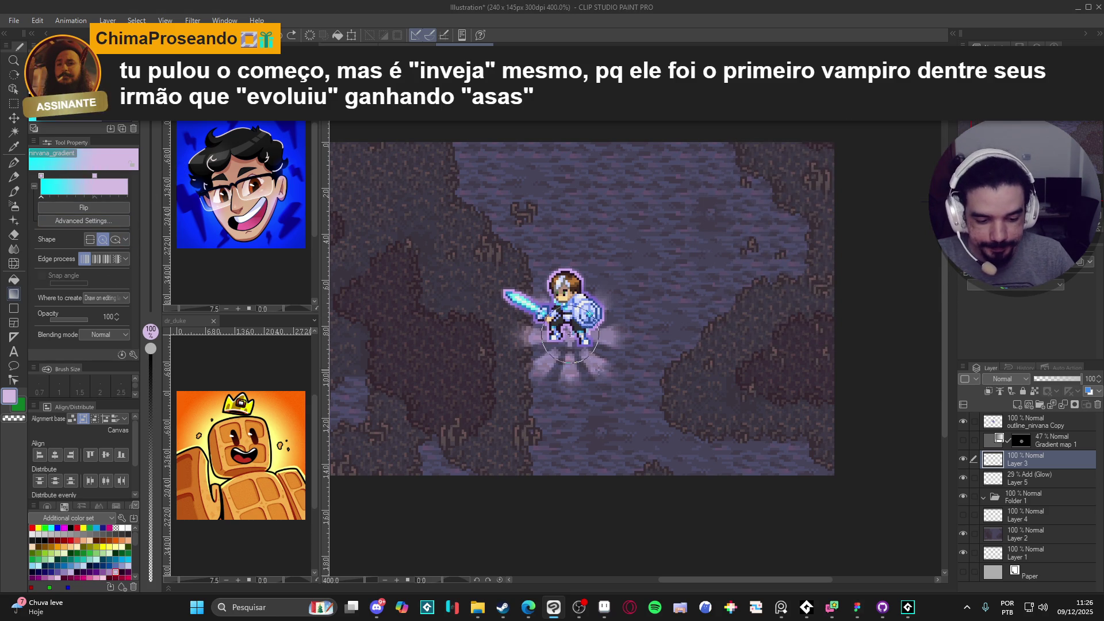
# Try several circular gradients around the knight on Layer 3, clipping it to the glow layer.
pyautogui.moveTo(570, 343); pyautogui.dragTo(610, 378)
pyautogui.hotkey('ctrl', 'z')
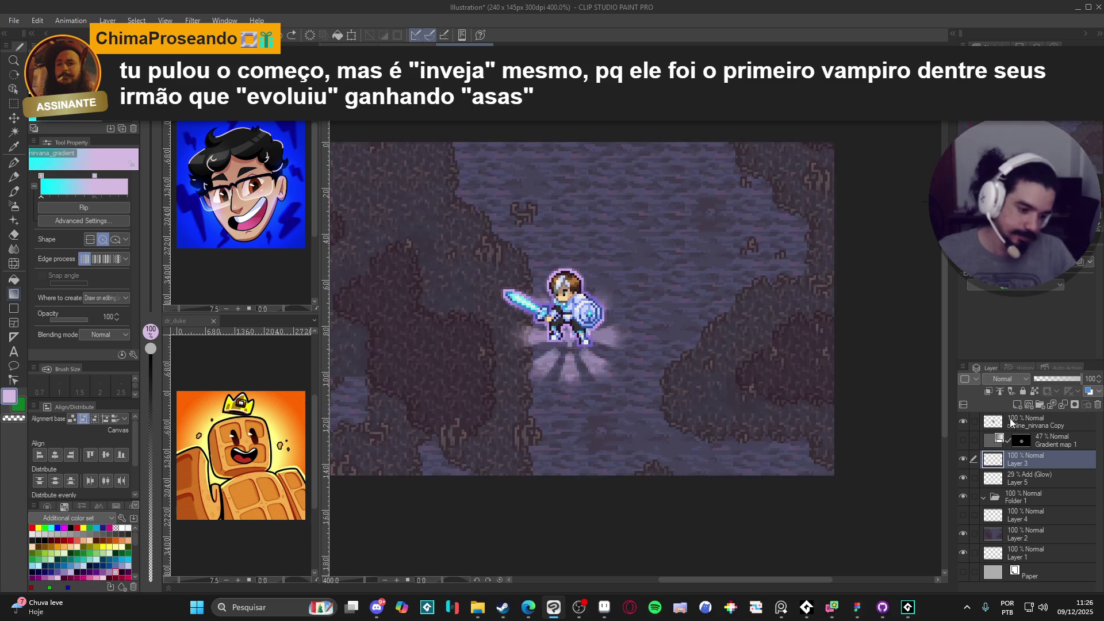
pyautogui.click(991, 390)
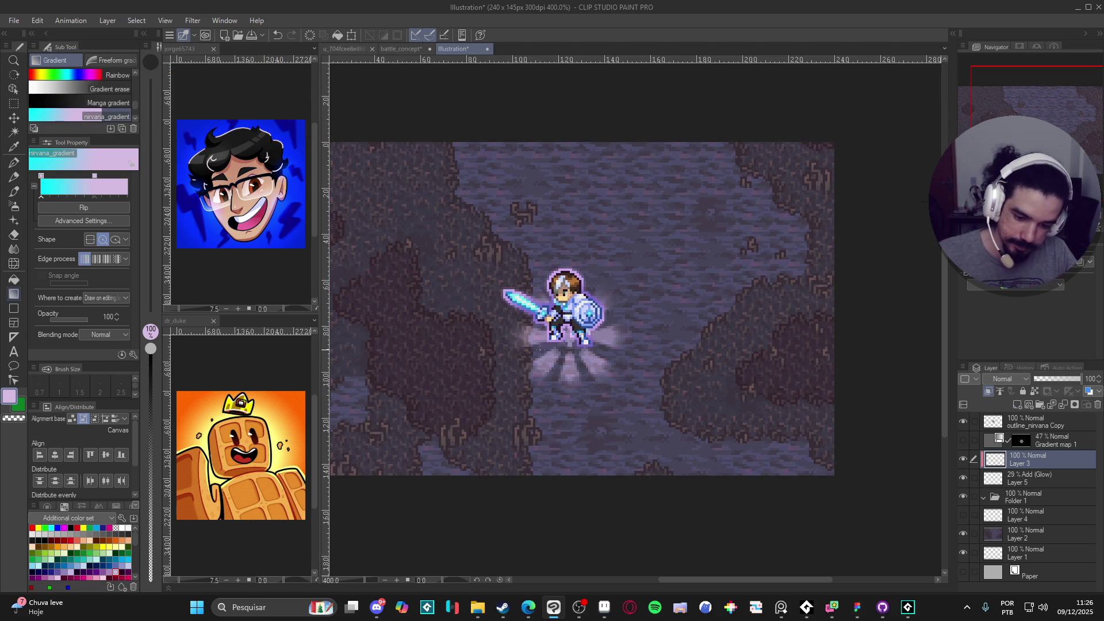
pyautogui.moveTo(566, 338); pyautogui.dragTo(604, 374)
pyautogui.hotkey('ctrl', 'z')
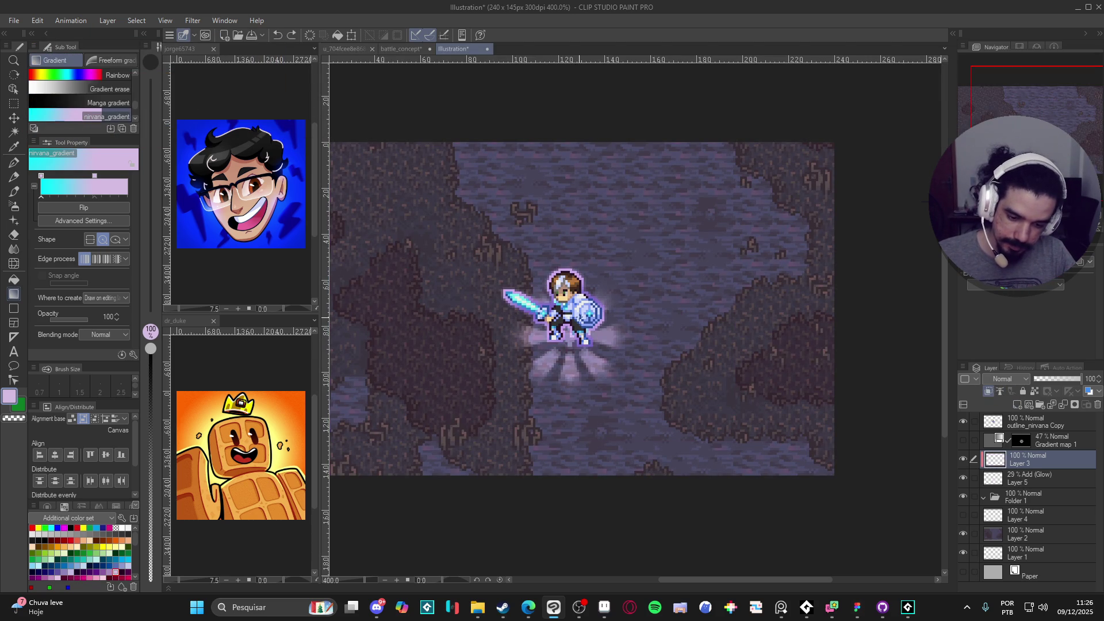
pyautogui.keyDown('alt'); pyautogui.click(628, 395); pyautogui.keyUp('alt')
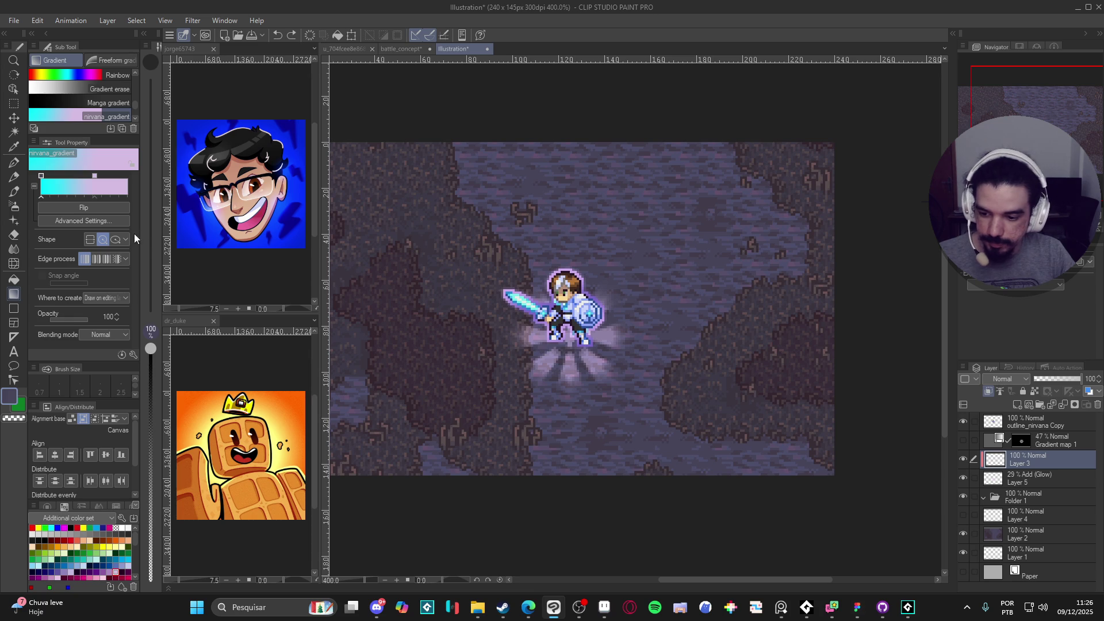
pyautogui.moveTo(567, 331); pyautogui.dragTo(799, 331)
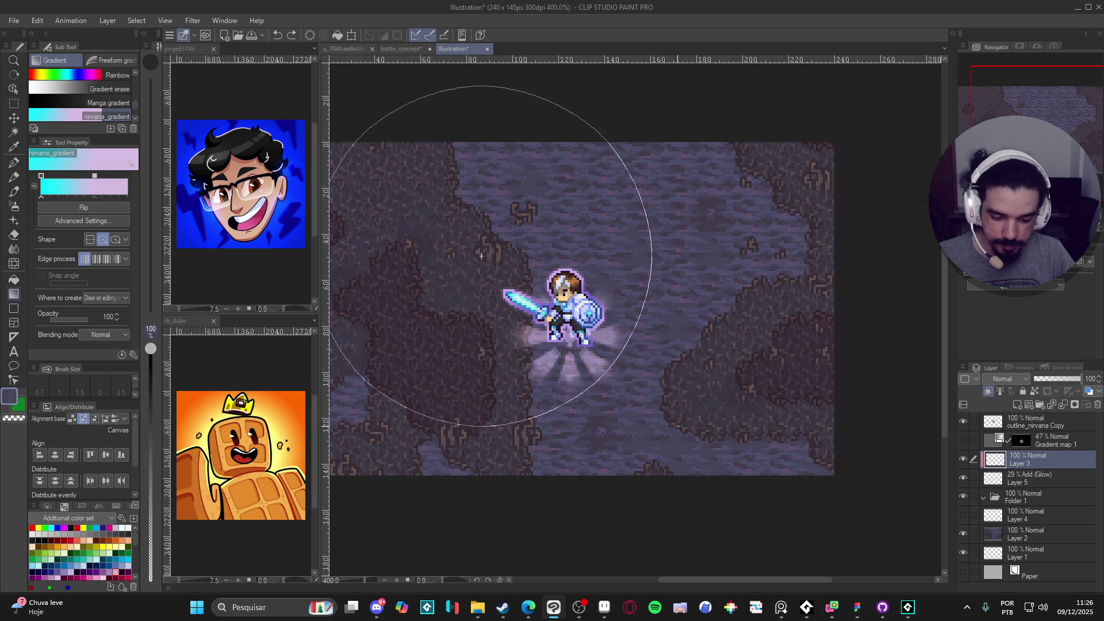
pyautogui.hotkey('ctrl', 'z')
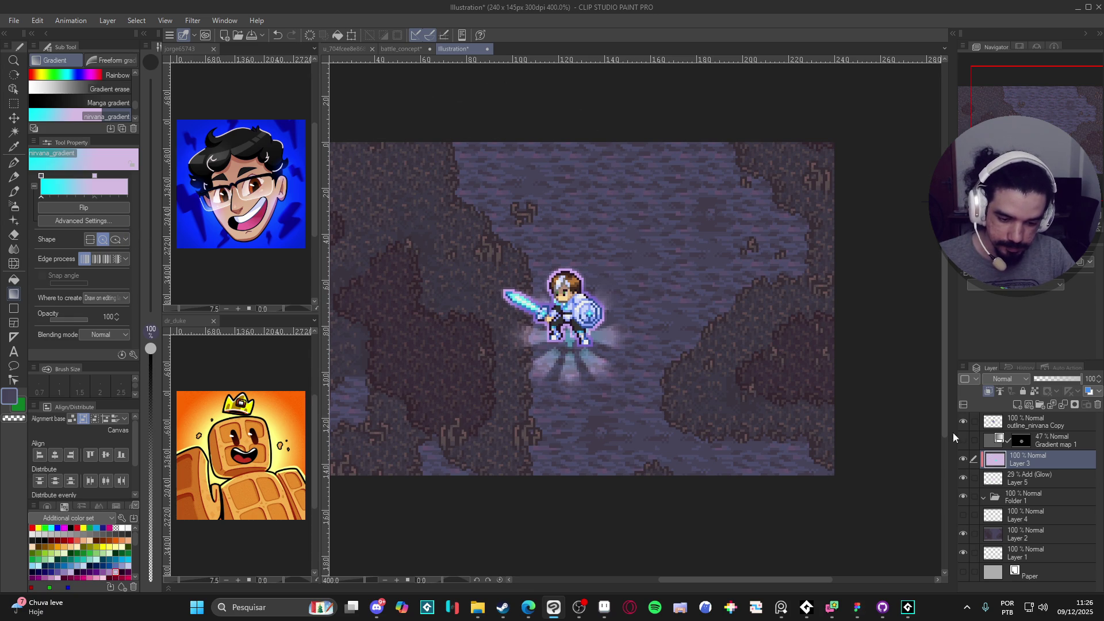
# Clear Layer 3's lavender gradient and flip the nirvana_gradient so cyan sits on the right.
pyautogui.click(964, 476)
pyautogui.click(964, 476)
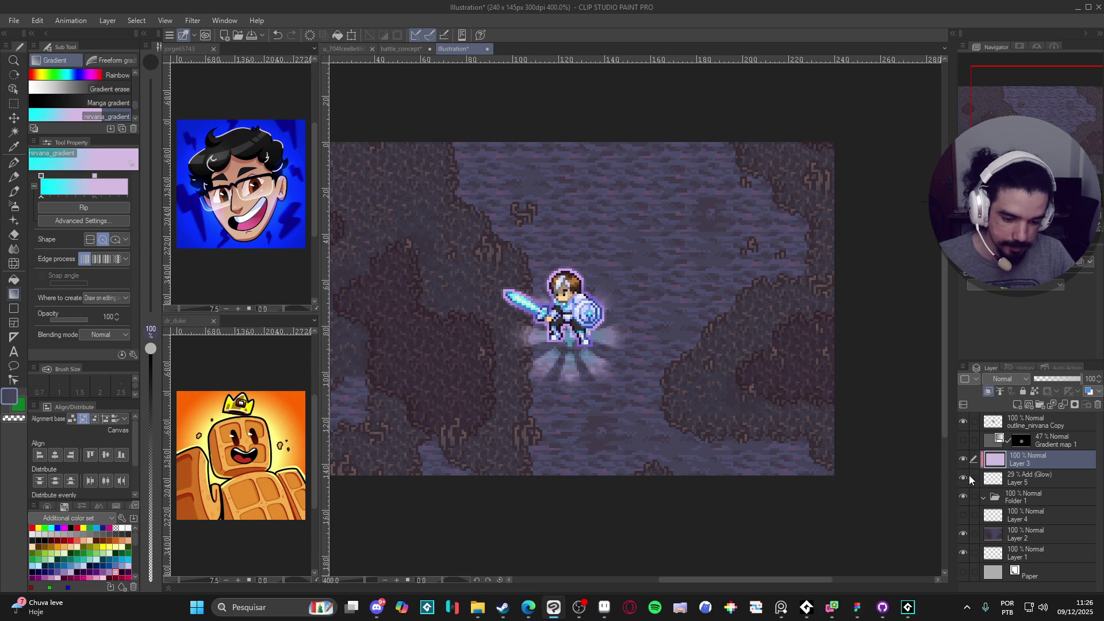
pyautogui.hotkey('ctrl', 'z')
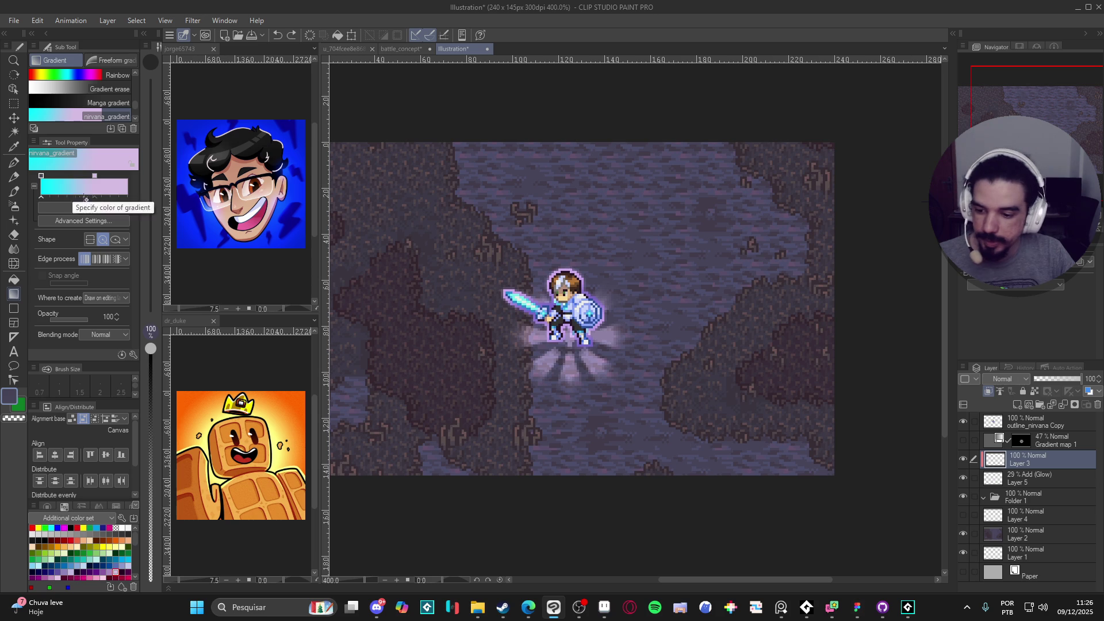
pyautogui.click(81, 190)
pyautogui.click(914, 128)
pyautogui.click(958, 105)
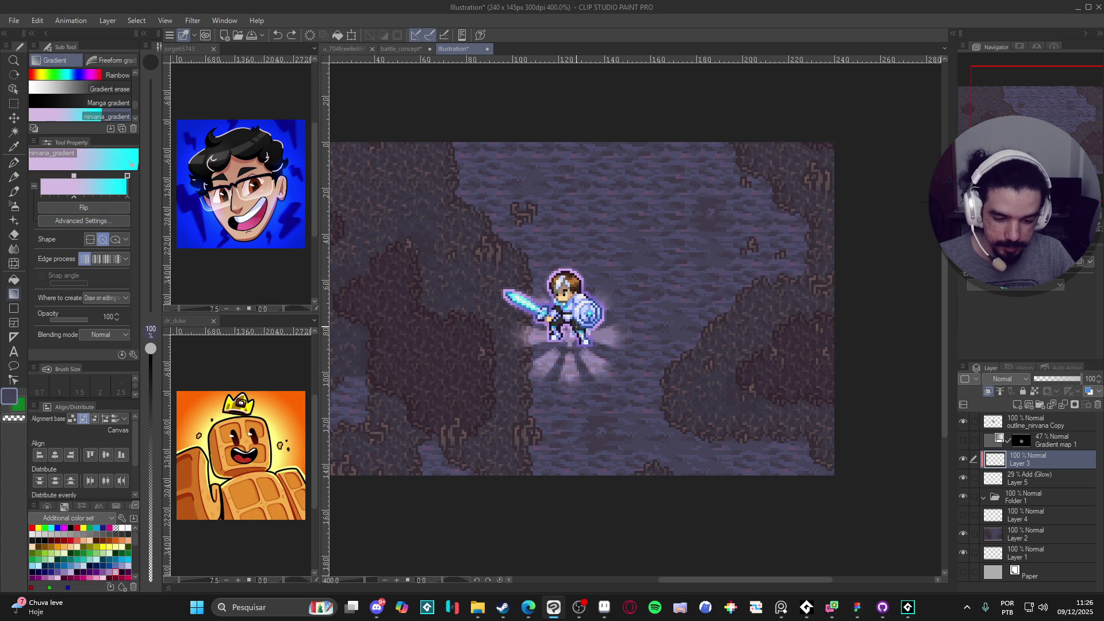
# Draw a larger, paler cyan radial glow around the knight on Layer 3.
pyautogui.moveTo(571, 331); pyautogui.dragTo(620, 389)
pyautogui.moveTo(571, 331); pyautogui.dragTo(637, 394)
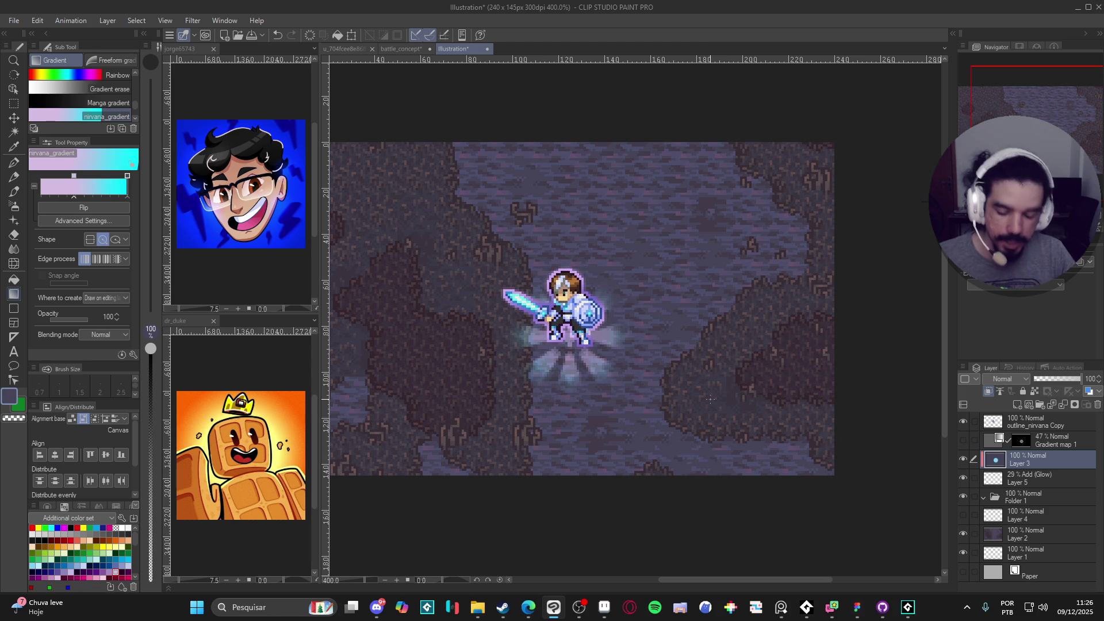
pyautogui.click(965, 463)
pyautogui.click(965, 464)
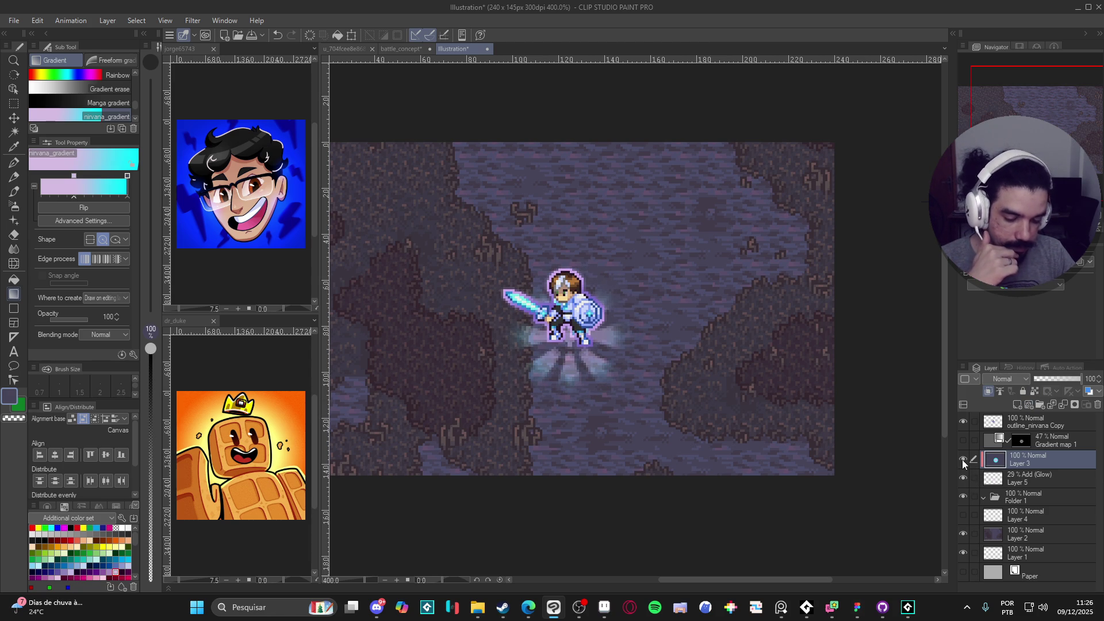
# Lock Layer 5's transparent pixels, redraw a radial gradient over it, and set 35% opacity.
pyautogui.click(964, 479)
pyautogui.click(964, 478)
pyautogui.click(1029, 479)
pyautogui.click(1034, 392)
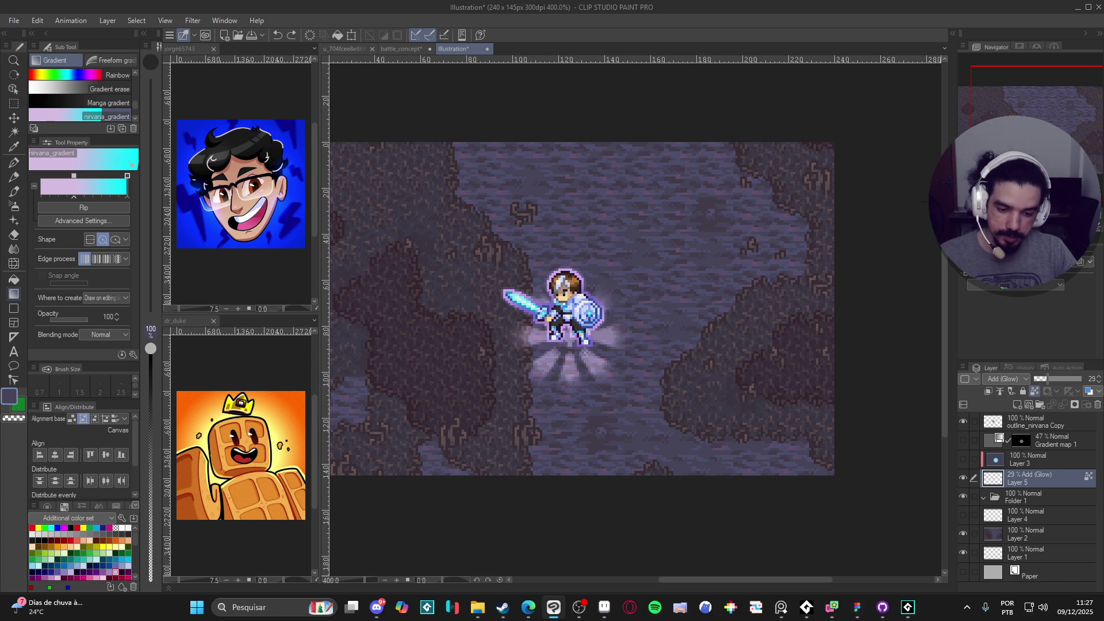
pyautogui.moveTo(569, 333); pyautogui.dragTo(637, 425)
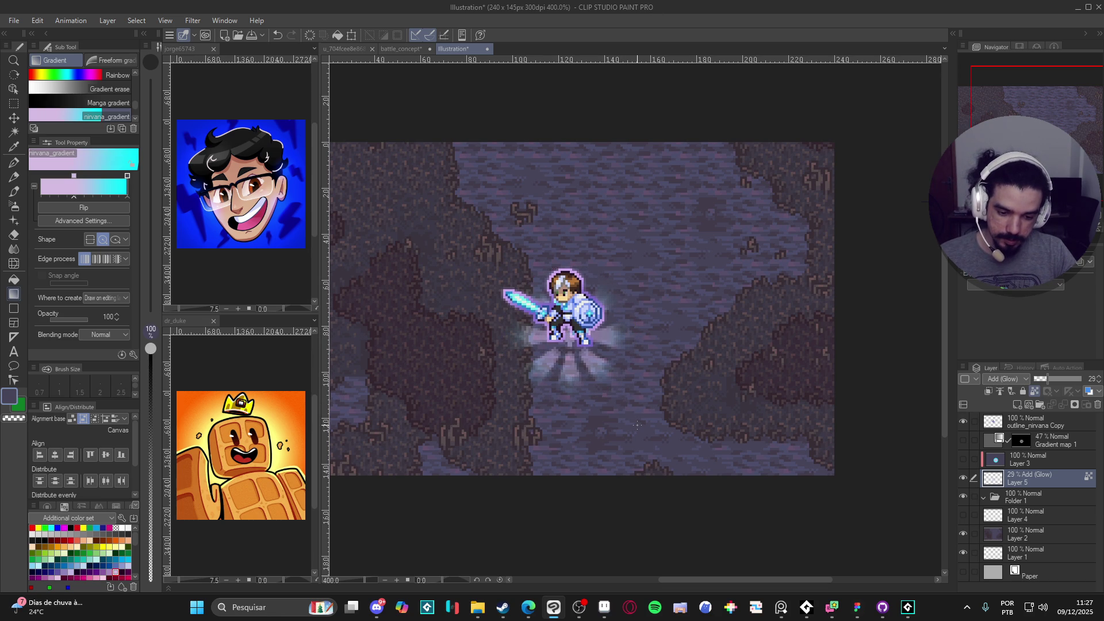
pyautogui.moveTo(1046, 383); pyautogui.dragTo(1054, 380)
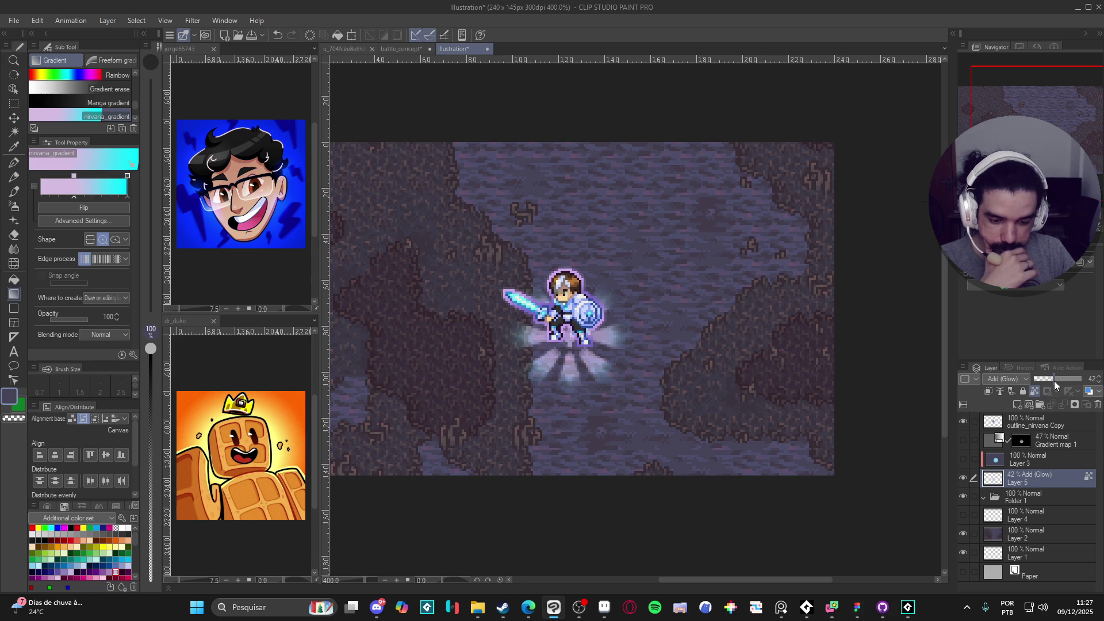
pyautogui.click(1051, 380)
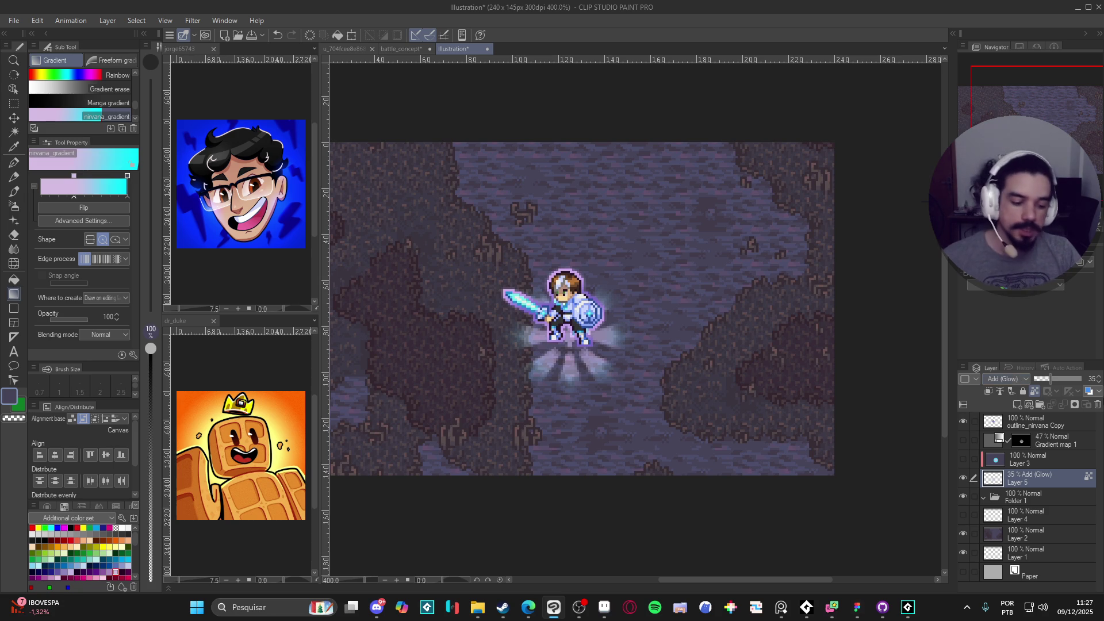
# Toggle the glow layer repeatedly to compare the scene with and without it.
pyautogui.click(963, 475)
pyautogui.click(962, 475)
pyautogui.click(962, 475)
pyautogui.click(962, 475)
pyautogui.click(963, 475)
pyautogui.click(963, 475)
pyautogui.scroll(-2, 604, 439)
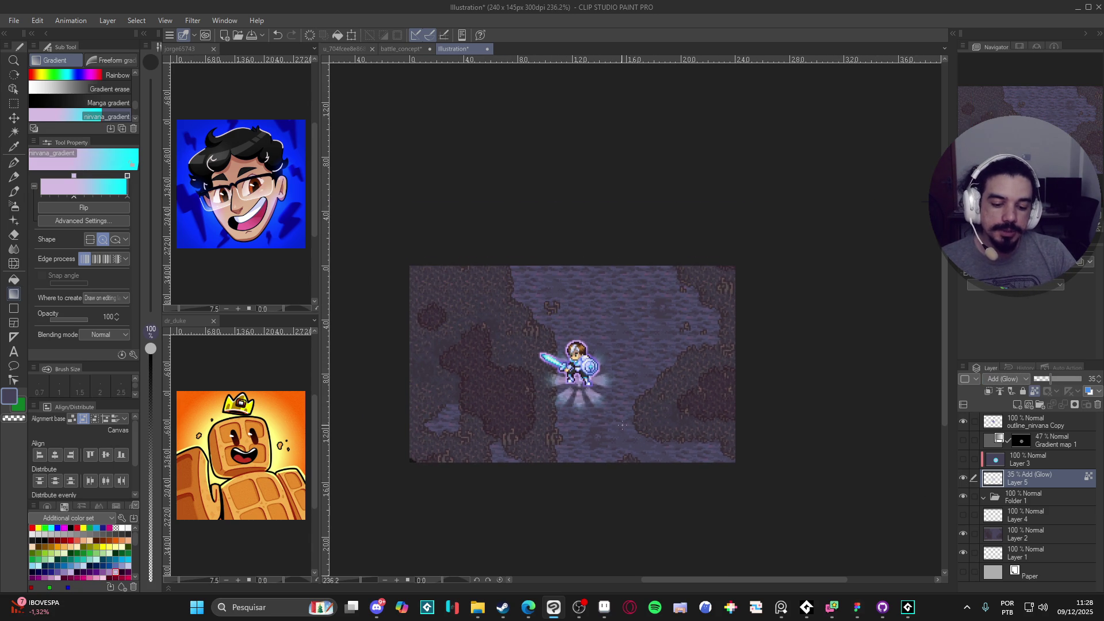
pyautogui.click(962, 476)
pyautogui.click(962, 476)
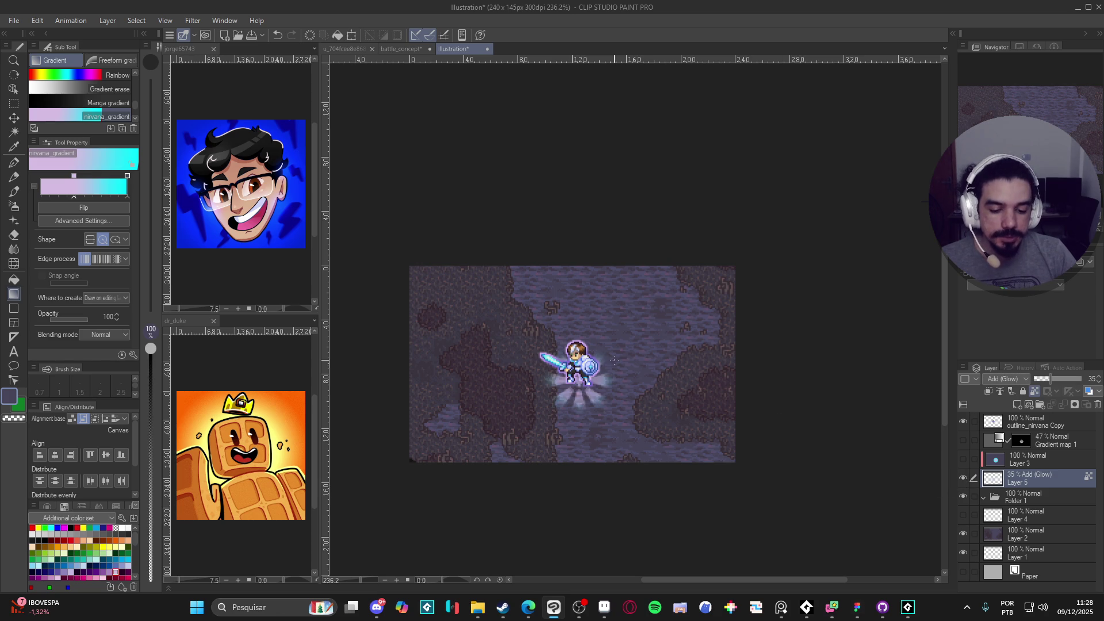
pyautogui.click(964, 475)
pyautogui.click(965, 475)
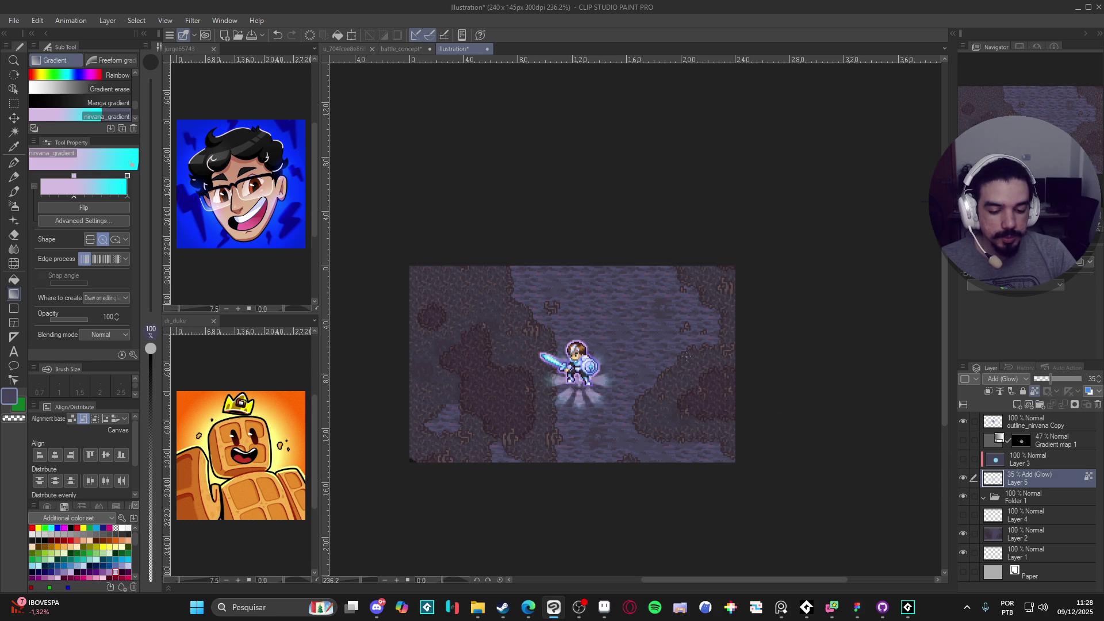
pyautogui.click(963, 476)
pyautogui.click(963, 476)
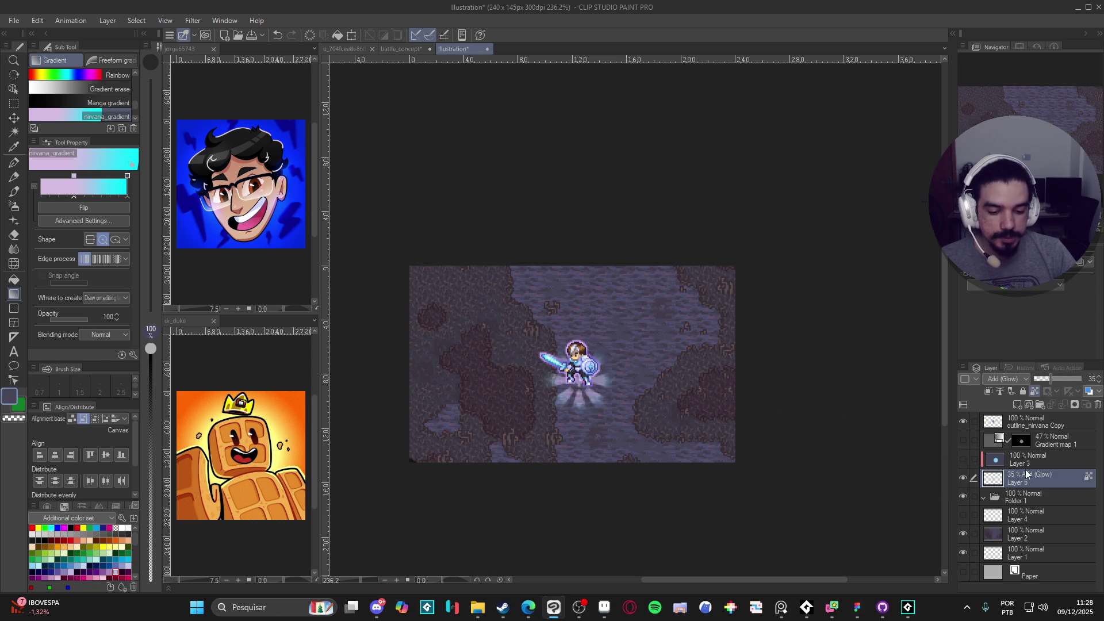
pyautogui.click(963, 476)
pyautogui.click(964, 476)
pyautogui.scroll(2, 577, 368)
pyautogui.click(963, 478)
pyautogui.click(963, 478)
# Hide the background and knight layers, then crop the canvas to the glow's 61×56 px selection.
pyautogui.moveTo(960, 531); pyautogui.dragTo(959, 553)
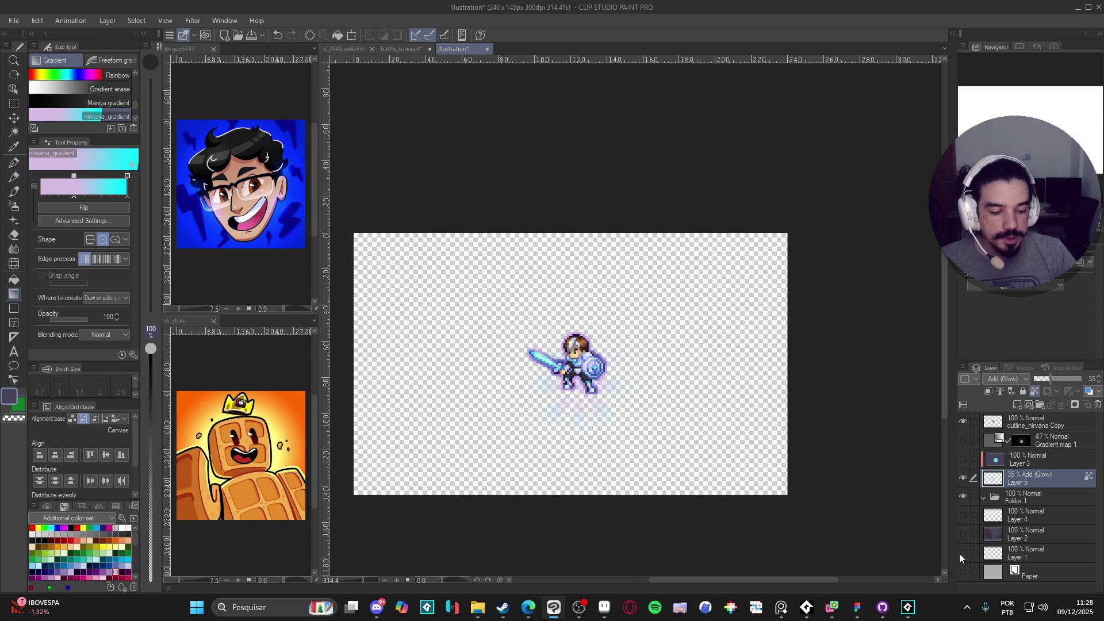
pyautogui.click(964, 422)
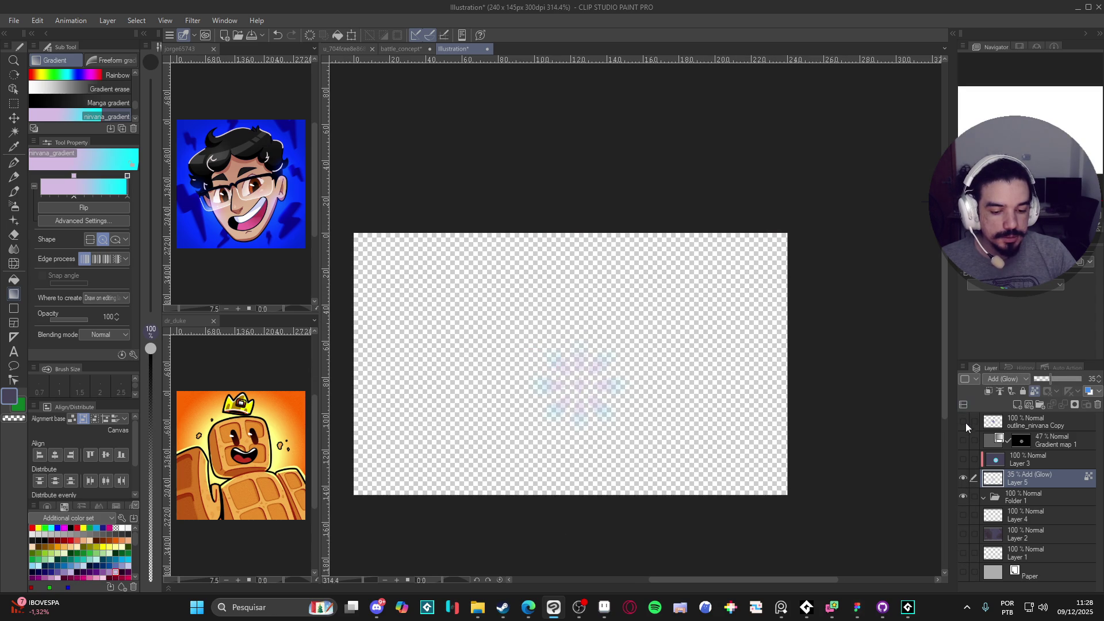
pyautogui.keyDown('ctrl'); pyautogui.click(993, 479); pyautogui.keyUp('ctrl')
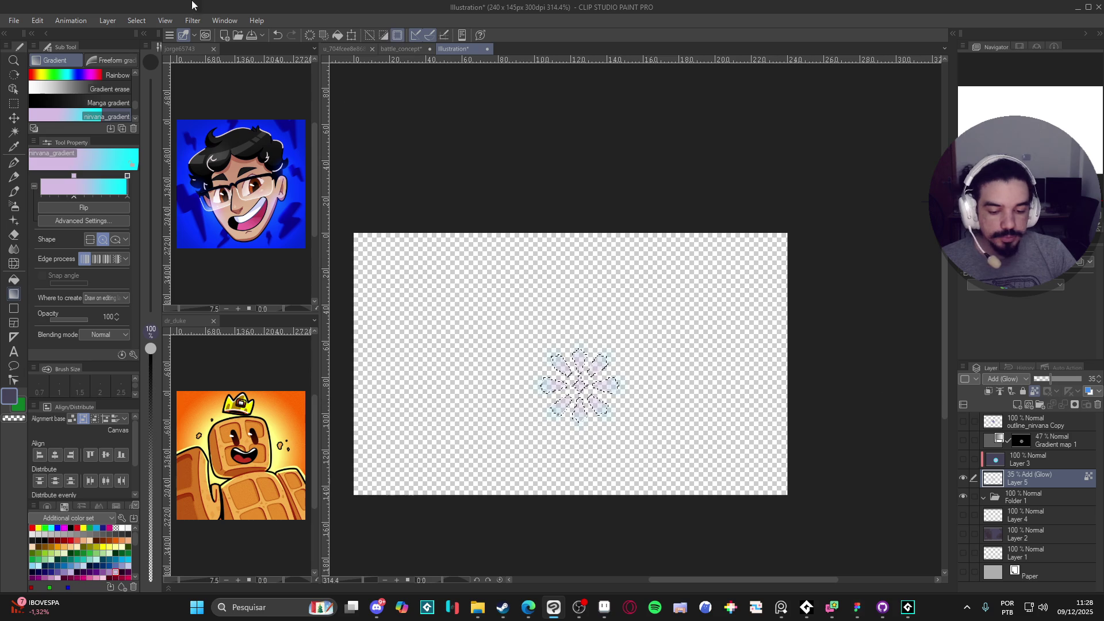
pyautogui.click(39, 20)
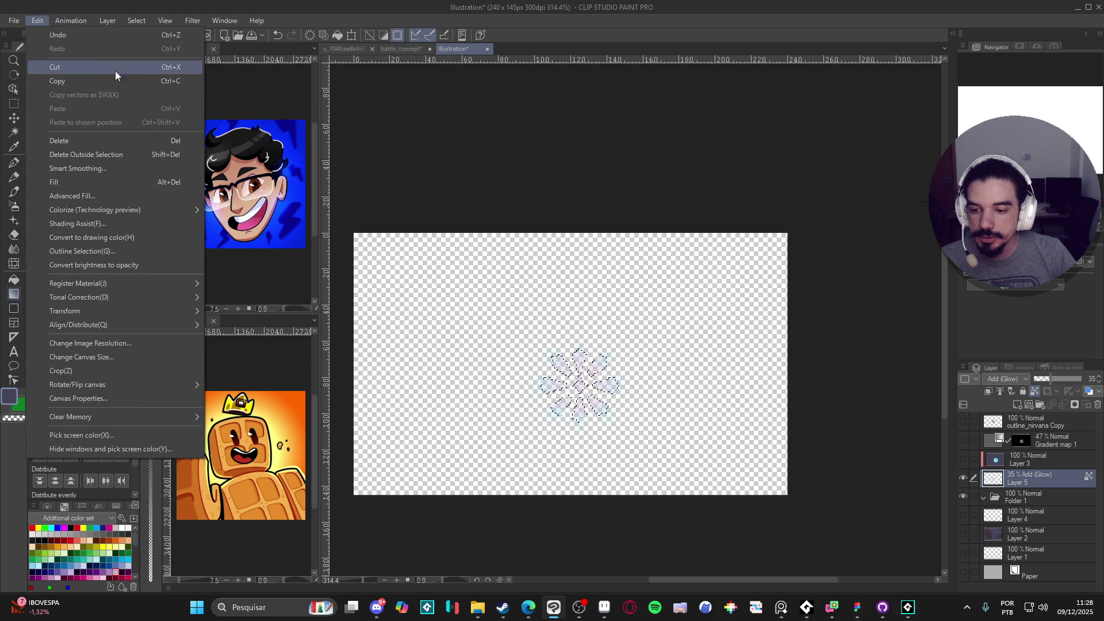
pyautogui.click(126, 370)
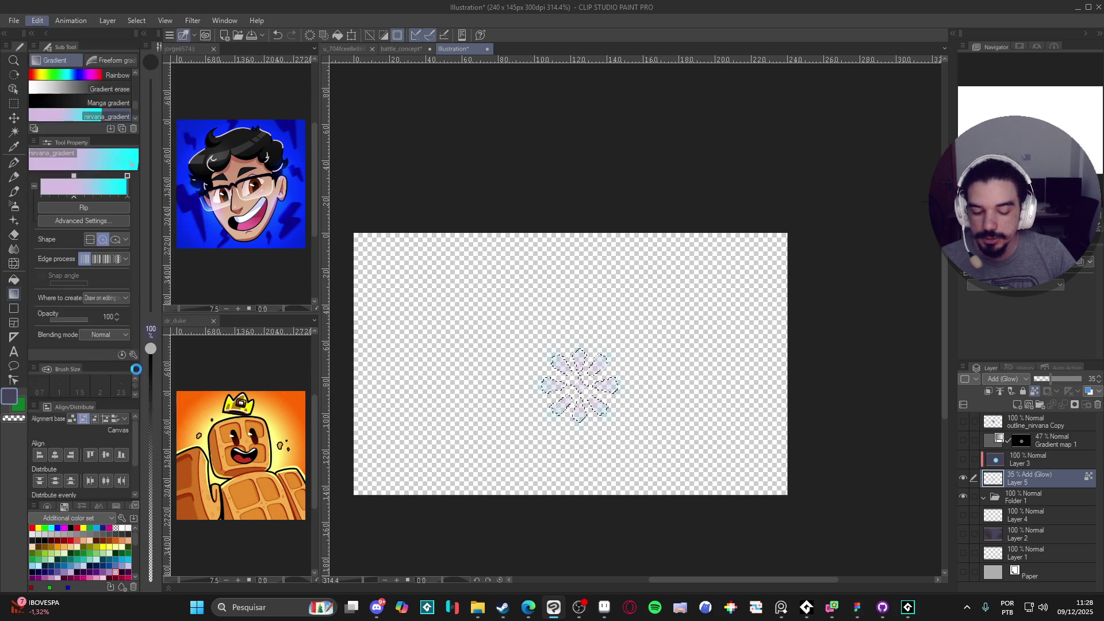
pyautogui.hotkey('ctrl', 'd')
pyautogui.click(13, 21)
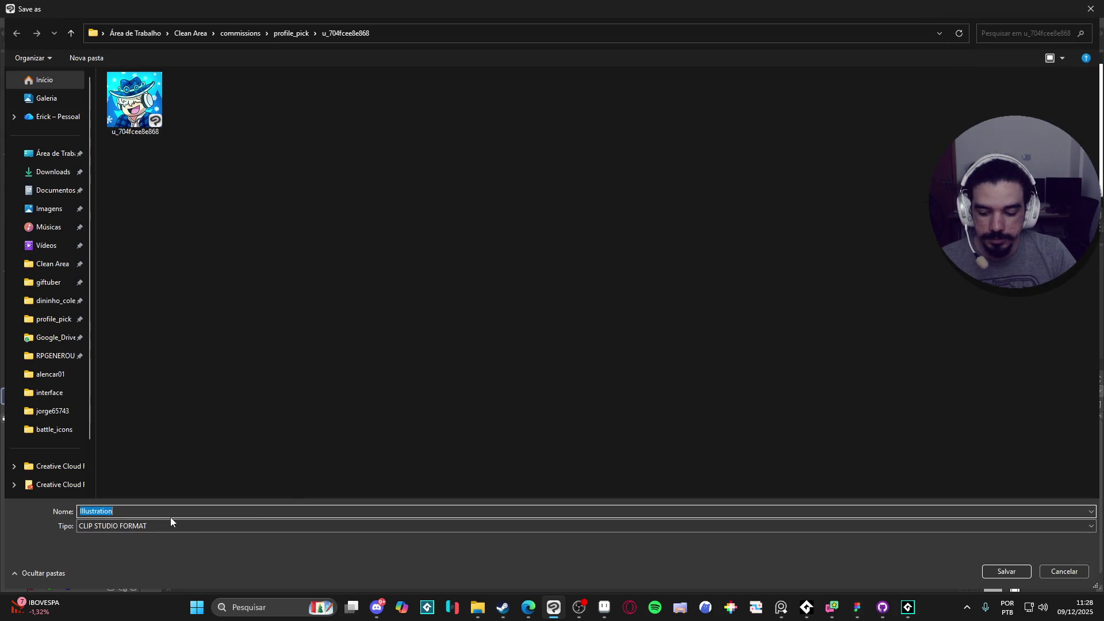
# Choose PNG as the file type and browse to RPGENEROUS > vfx > character_spells > nirvana.
pyautogui.click(120, 525)
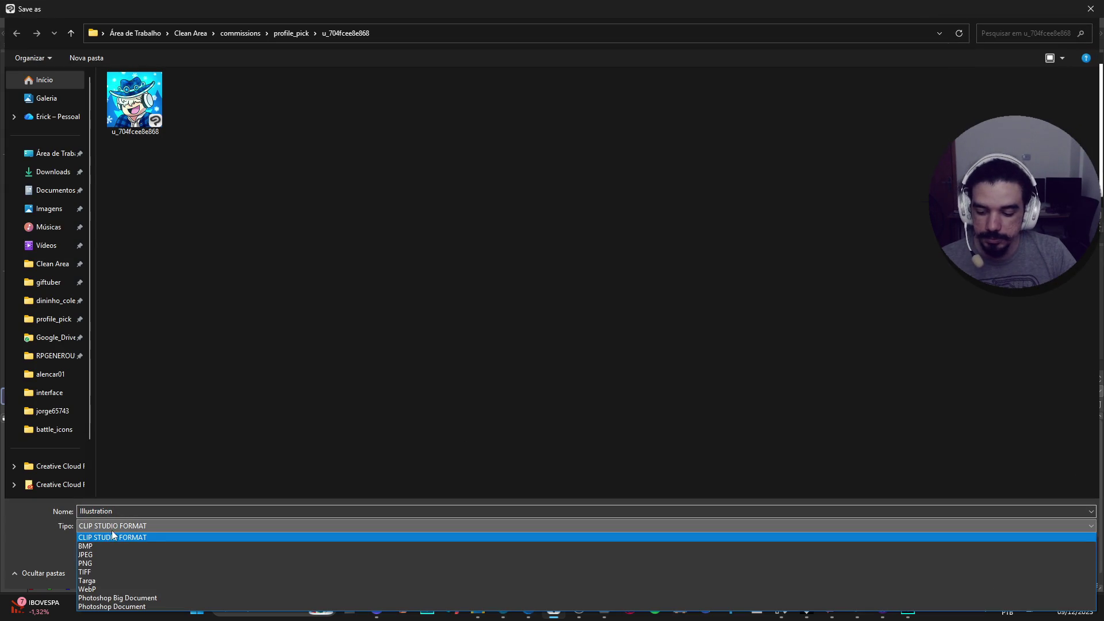
pyautogui.click(108, 563)
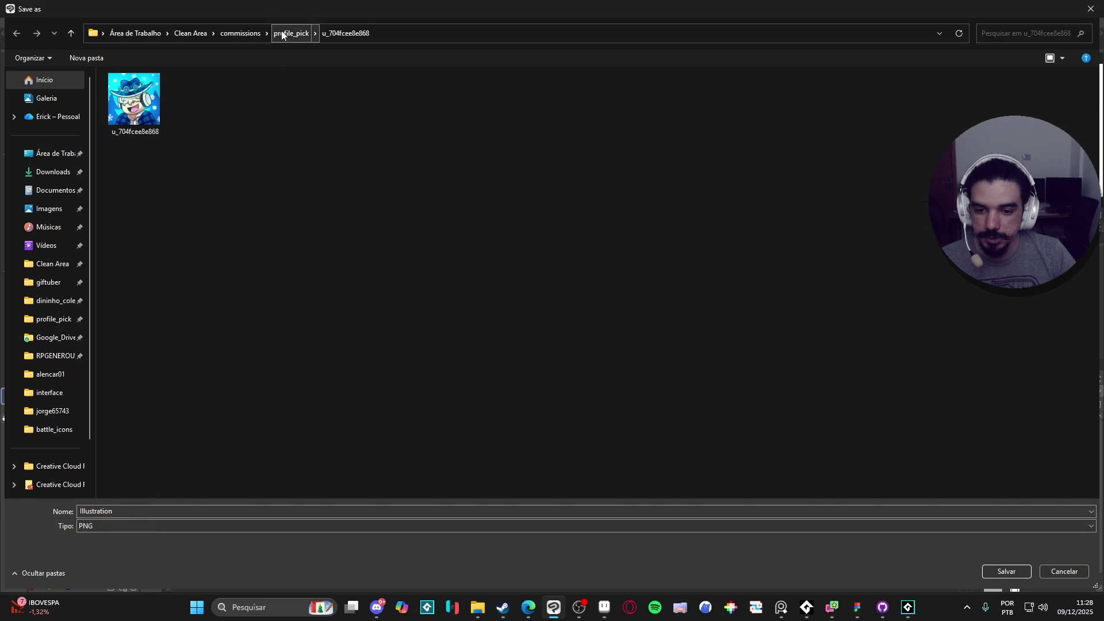
pyautogui.click(52, 319)
pyautogui.click(40, 265)
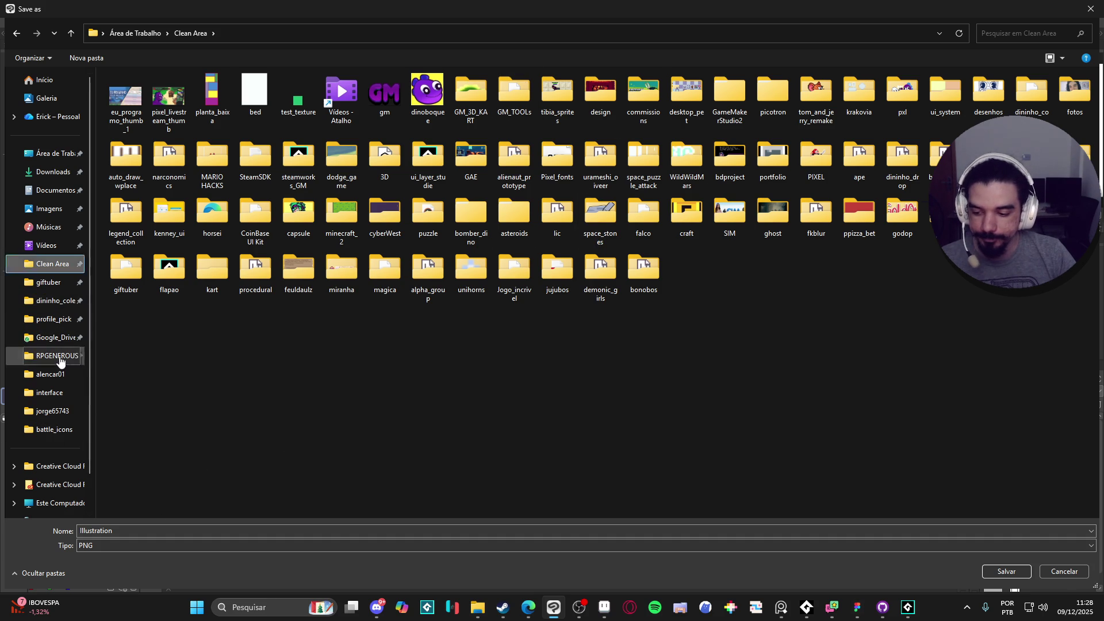
pyautogui.click(51, 355)
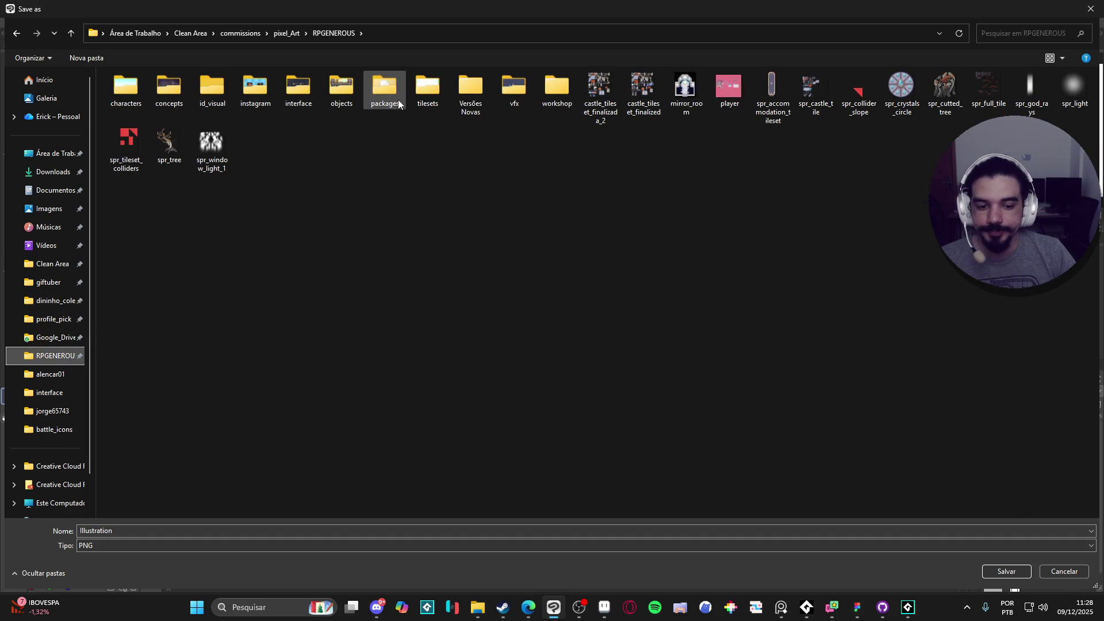
pyautogui.click(506, 95)
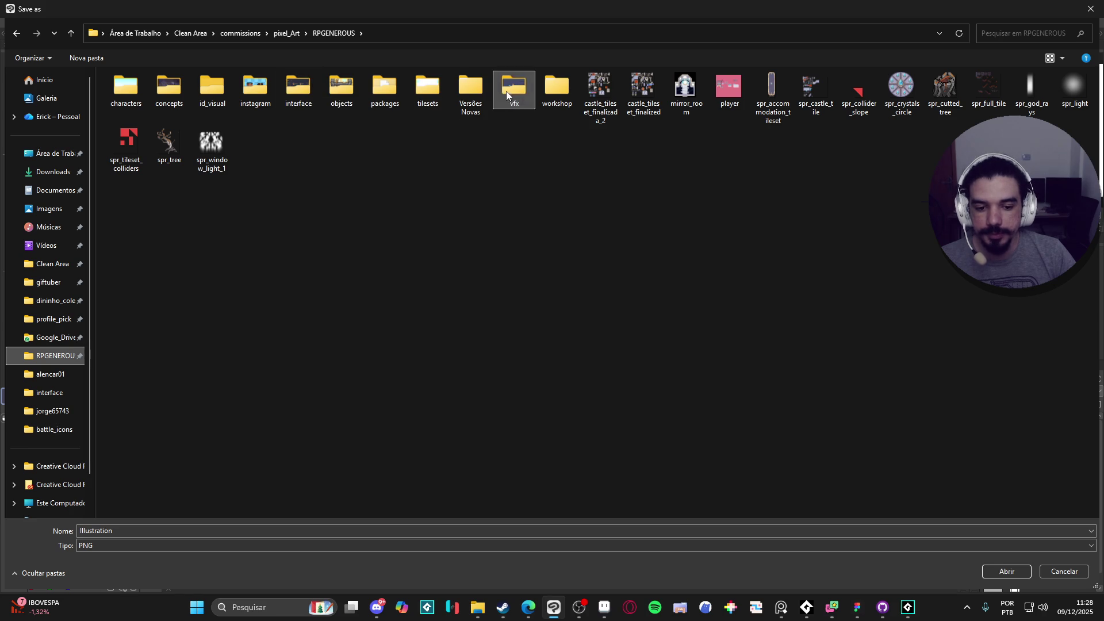
pyautogui.doubleClick(506, 95)
pyautogui.doubleClick(167, 111)
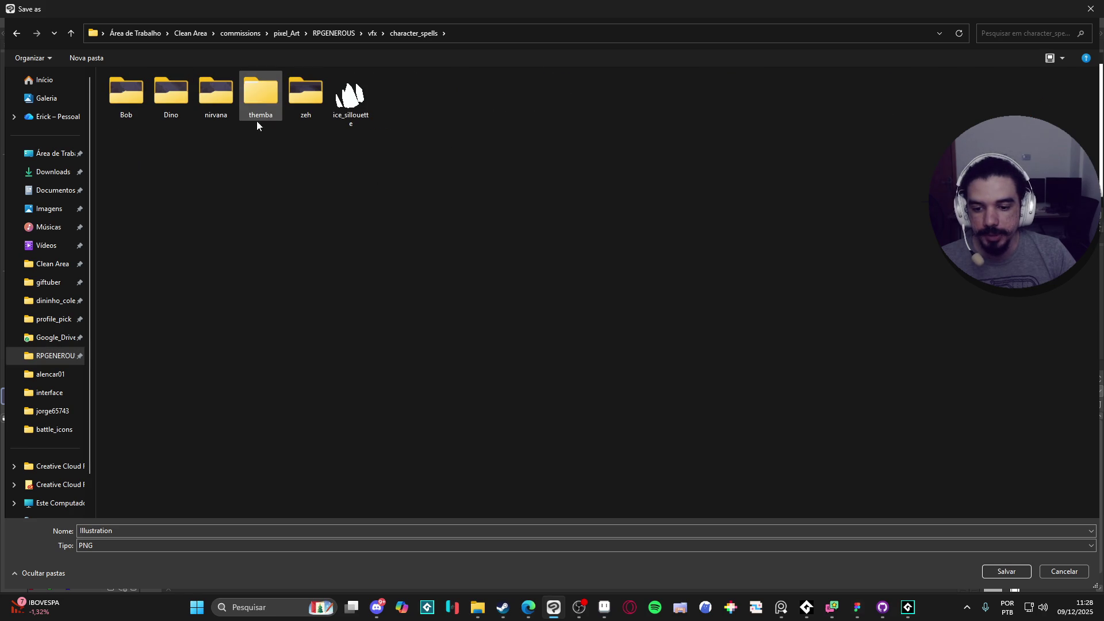
pyautogui.doubleClick(225, 95)
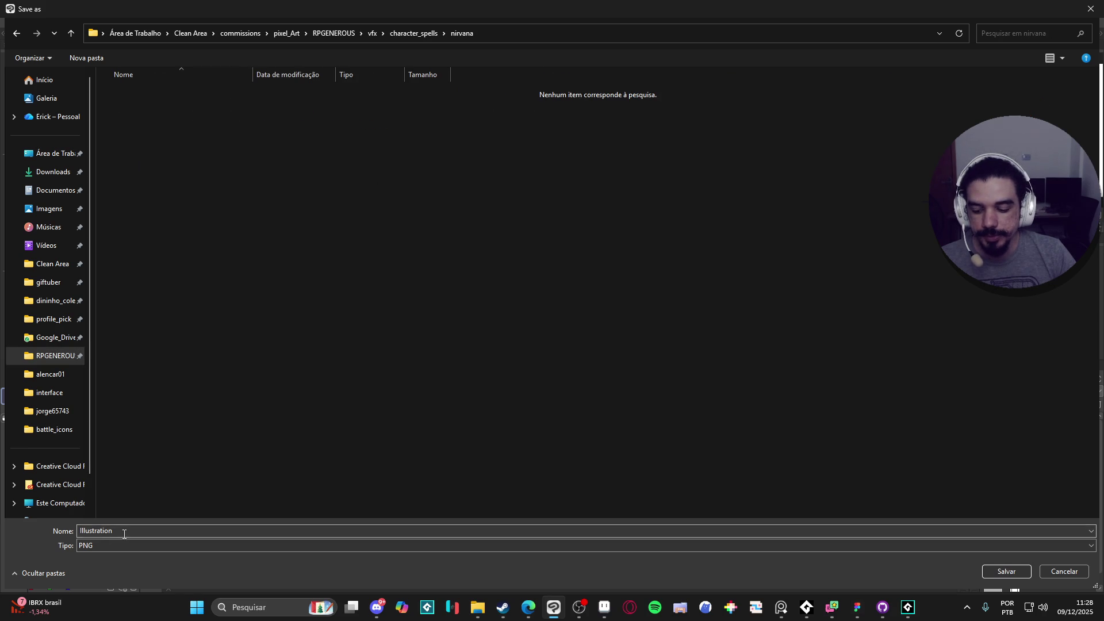
# Name the file spr_nirvana_aura.png, save it, and minimize Clip Studio Paint.
pyautogui.write('spr_nirvana_')
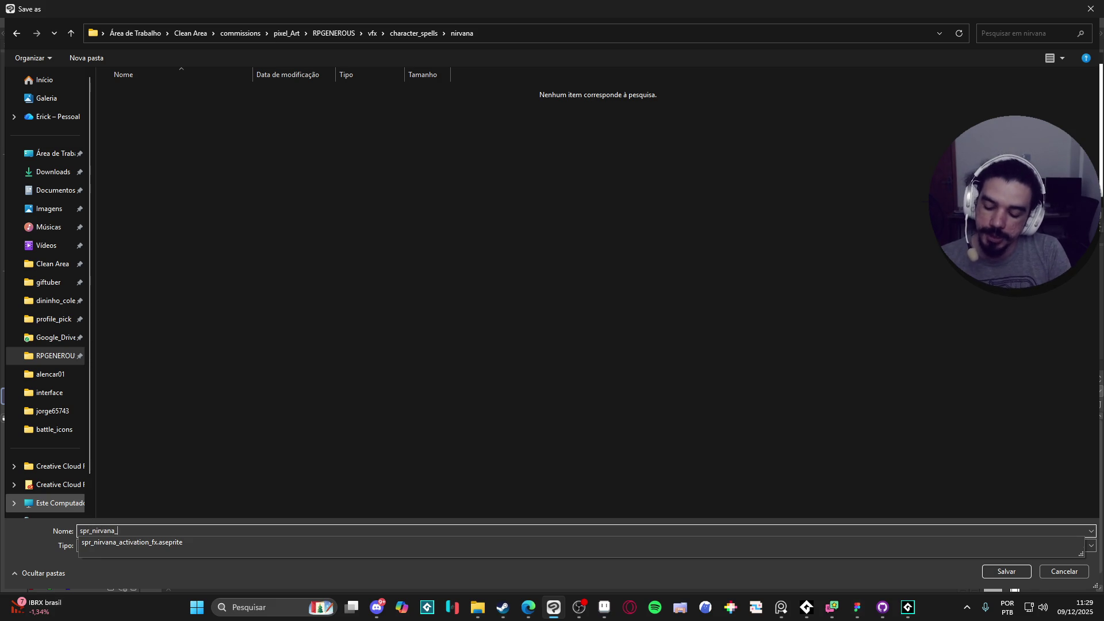
pyautogui.press('BackSpace')
pyautogui.press('BackSpace')
pyautogui.press('BackSpace')
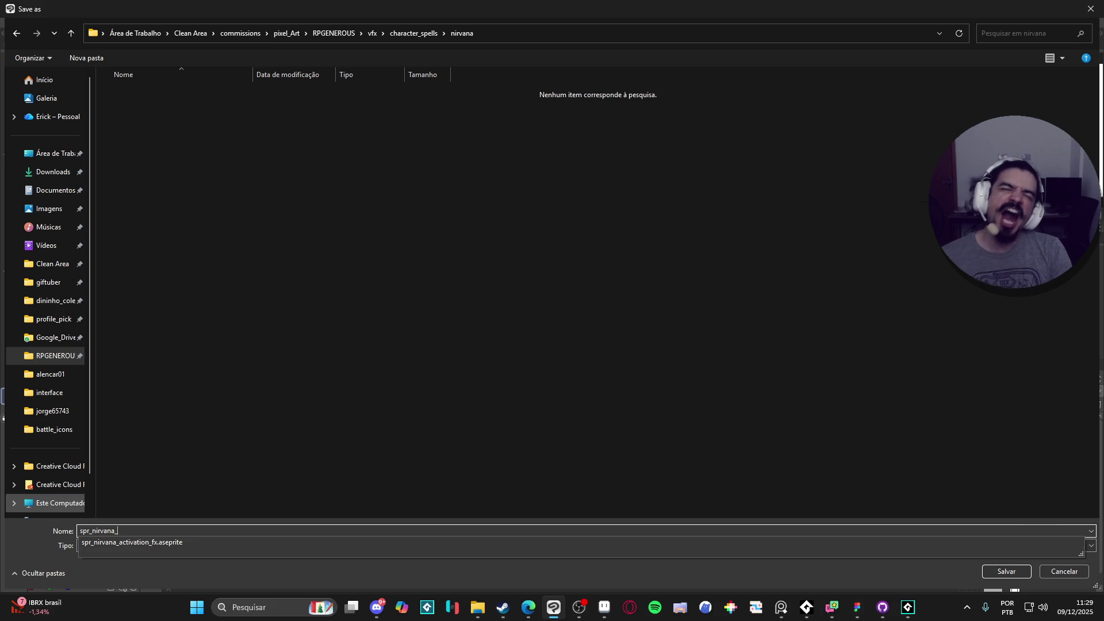
pyautogui.press('Return')
pyautogui.press('Return')
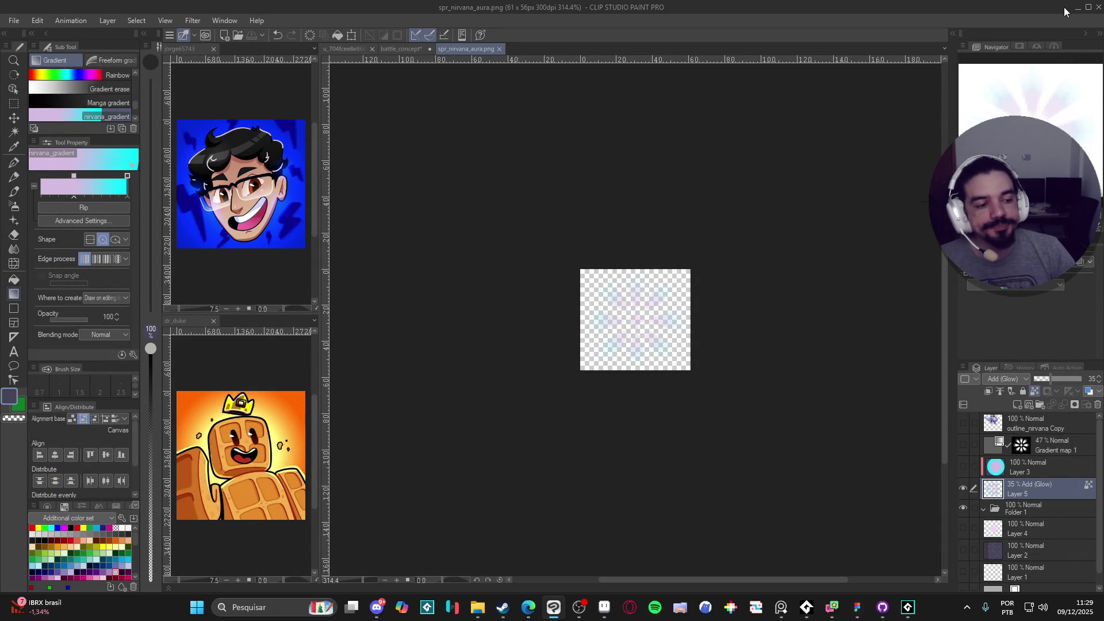
pyautogui.click(1078, 7)
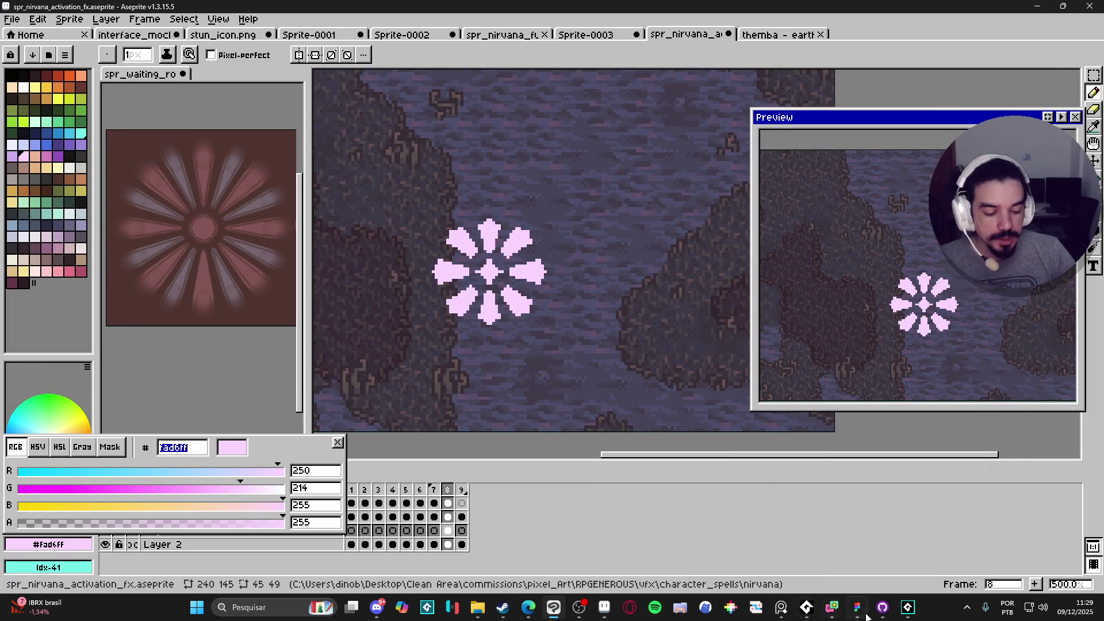
# Bring GameMaker to the front and widen the Assets panel slightly.
pyautogui.click(908, 607)
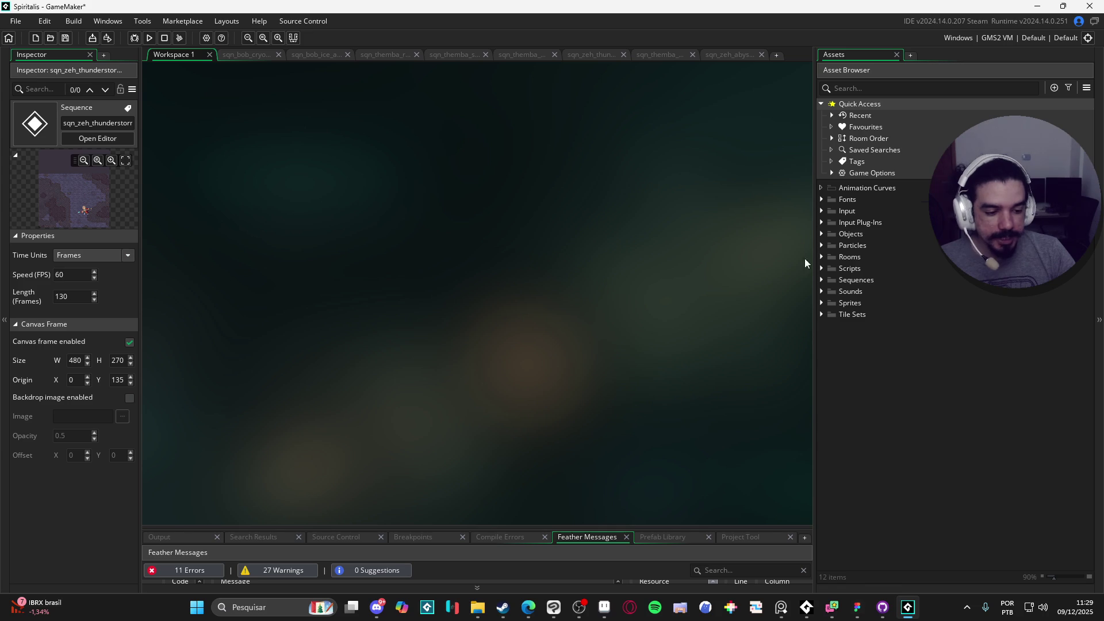
pyautogui.moveTo(603, 613)
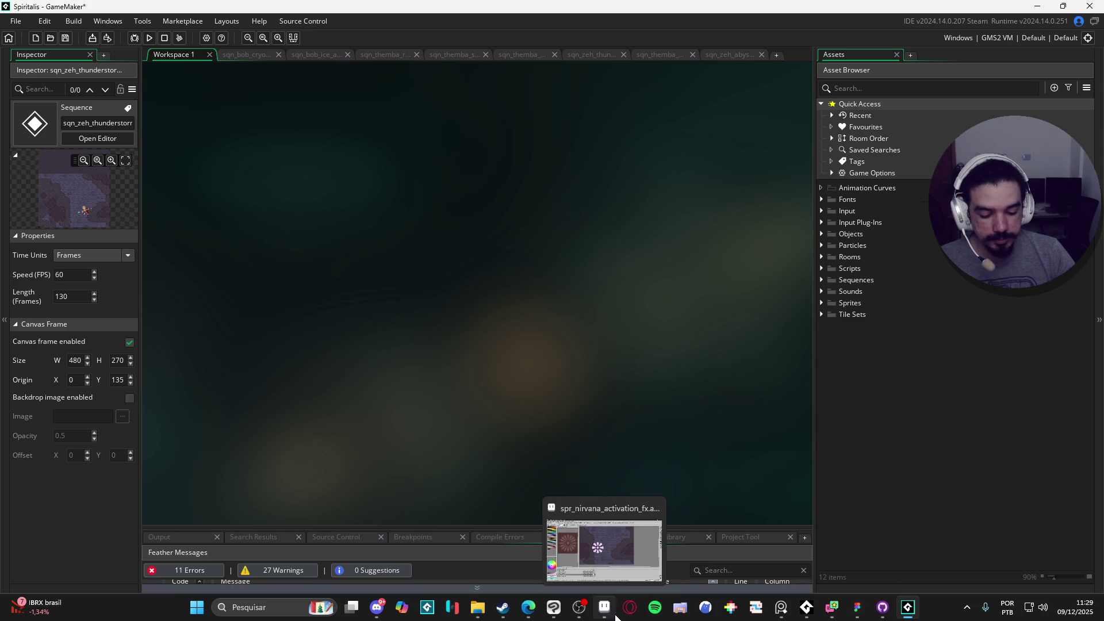
pyautogui.click(985, 327)
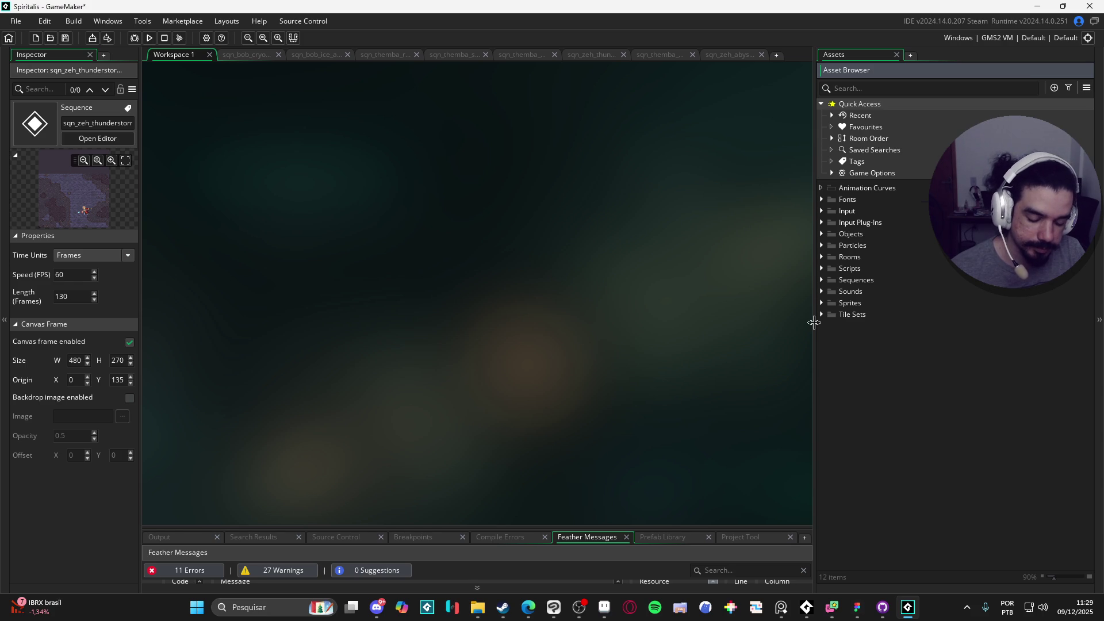
pyautogui.moveTo(814, 322); pyautogui.dragTo(805, 325)
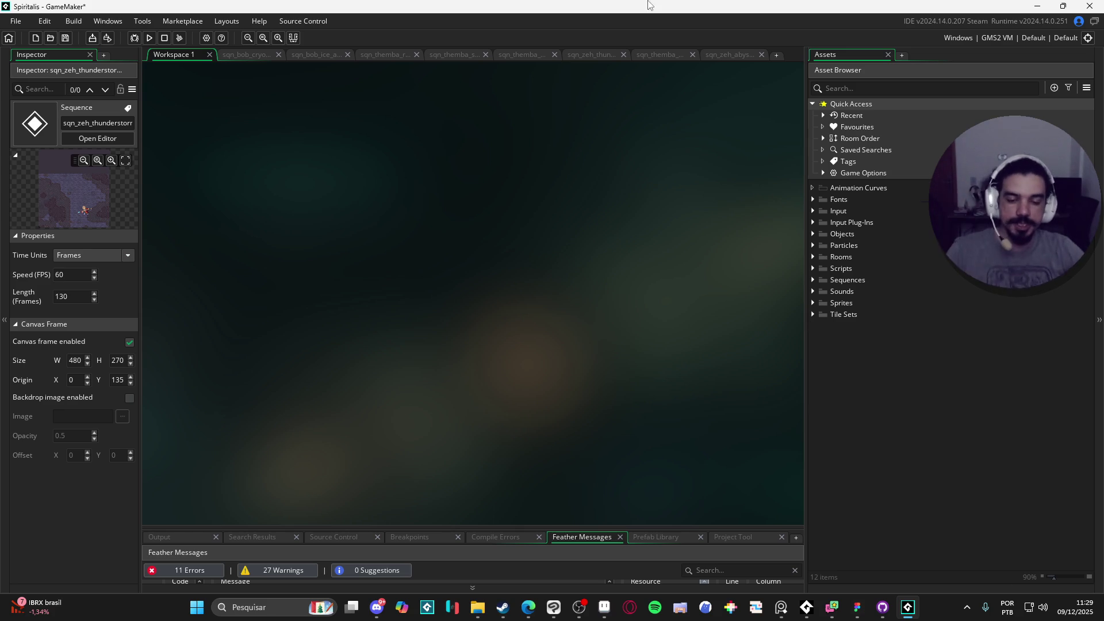
# Pick Minecraft_5_plus_2023 from File > Recent Projects.
pyautogui.click(23, 20)
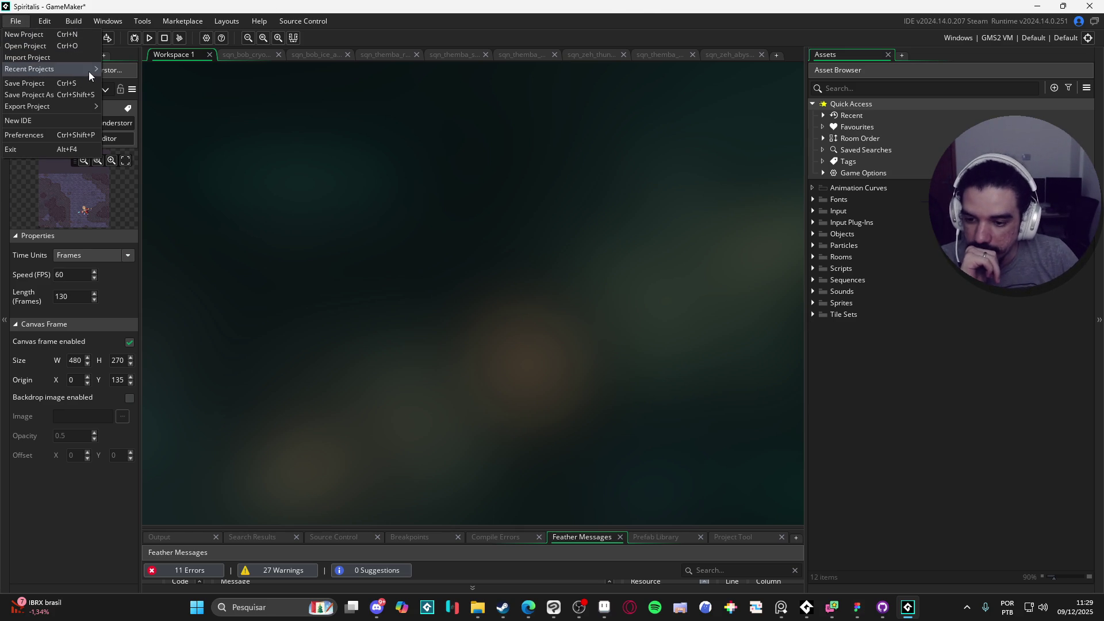
pyautogui.moveTo(91, 71)
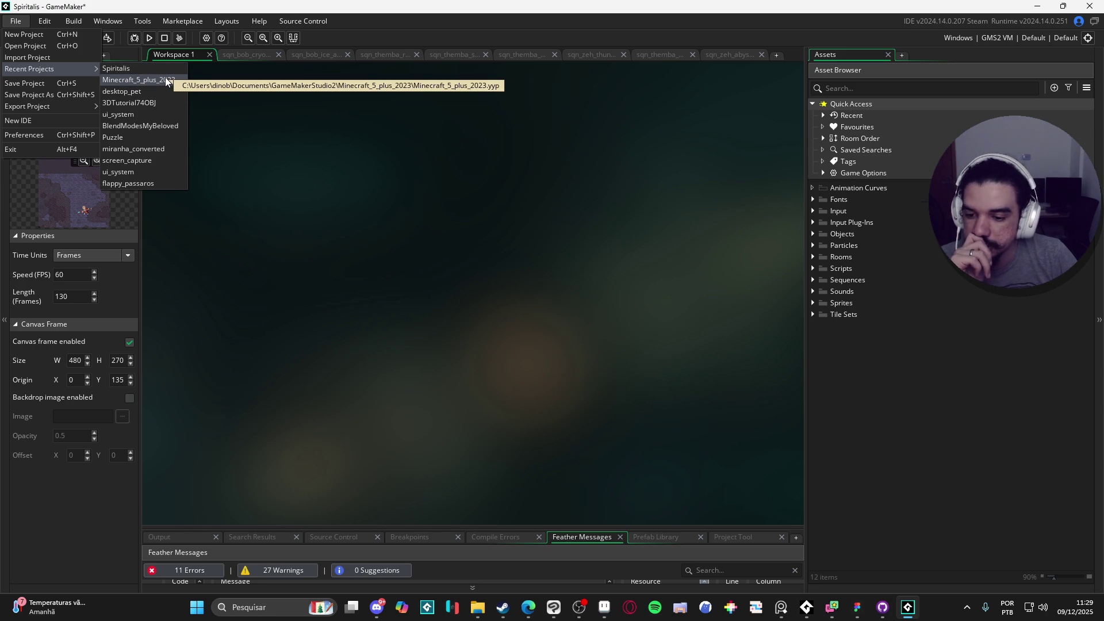
pyautogui.click(166, 81)
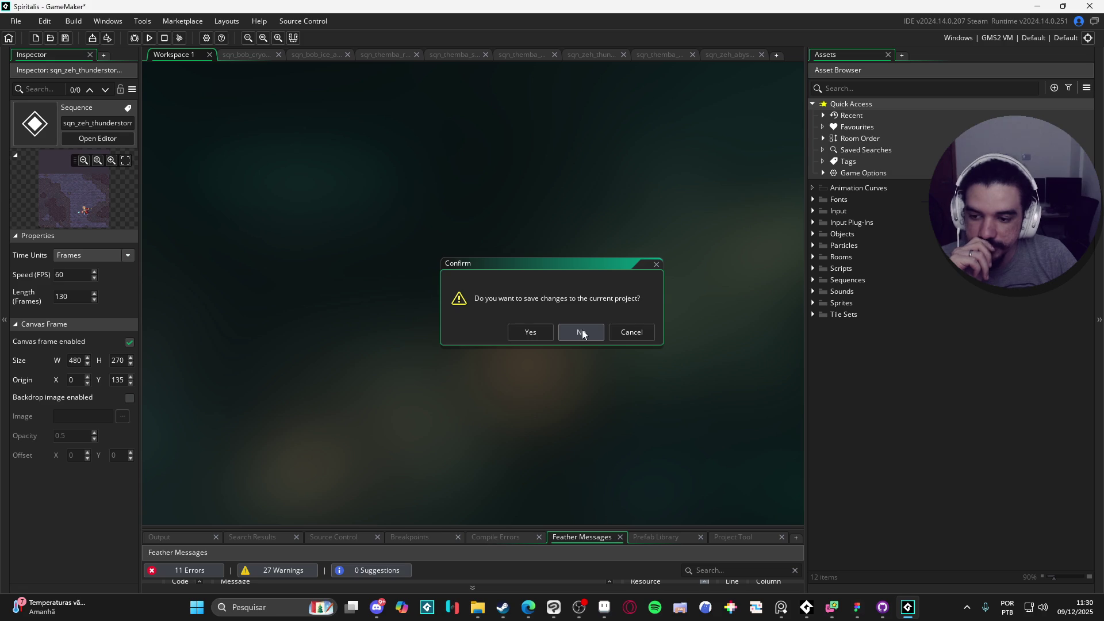
# Save the Spiritalis project, then pan the rm_light_font room, moving the light marker and undoing a knight move.
pyautogui.click(551, 332)
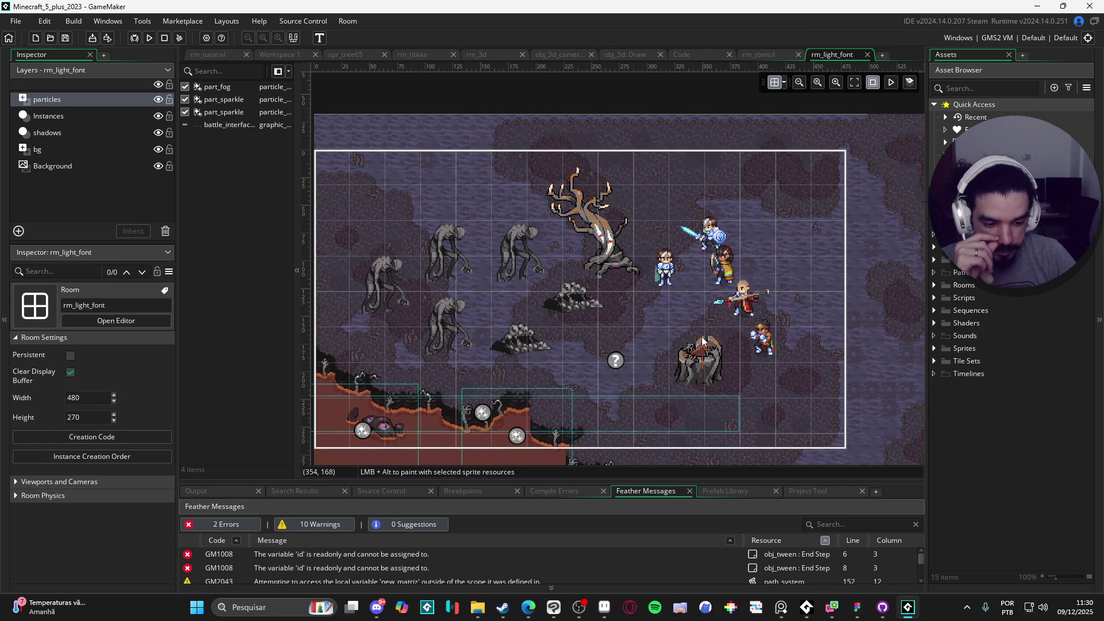
pyautogui.moveTo(708, 340); pyautogui.dragTo(631, 323)
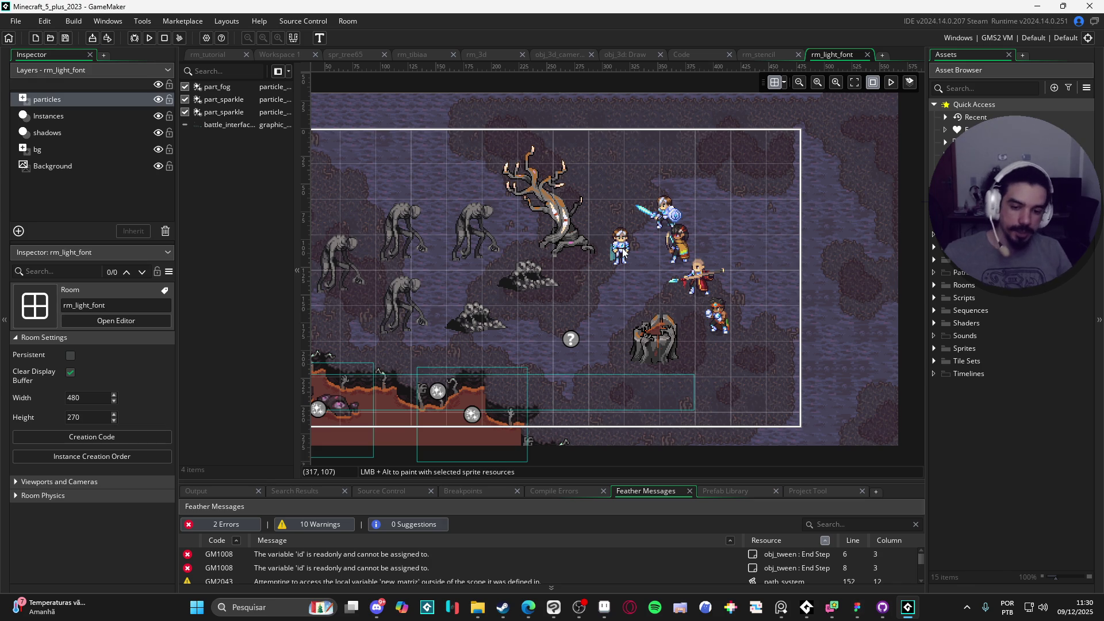
pyautogui.moveTo(573, 340); pyautogui.dragTo(555, 375)
pyautogui.moveTo(668, 220)
pyautogui.mouseDown()
pyautogui.moveTo(609, 316)
pyautogui.moveTo(598, 304)
pyautogui.moveTo(632, 302)
pyautogui.mouseUp()
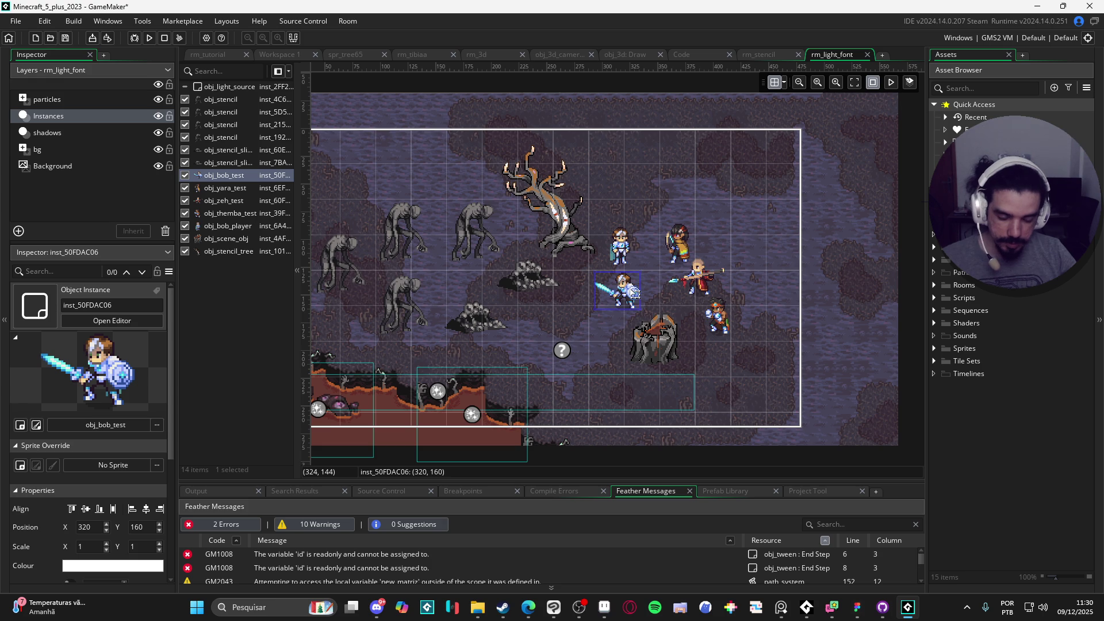
pyautogui.hotkey('ctrl', 'z')
# Select the obj_bob_player, obj_yara_test and obj_bob_test instances in the room.
pyautogui.click(630, 251)
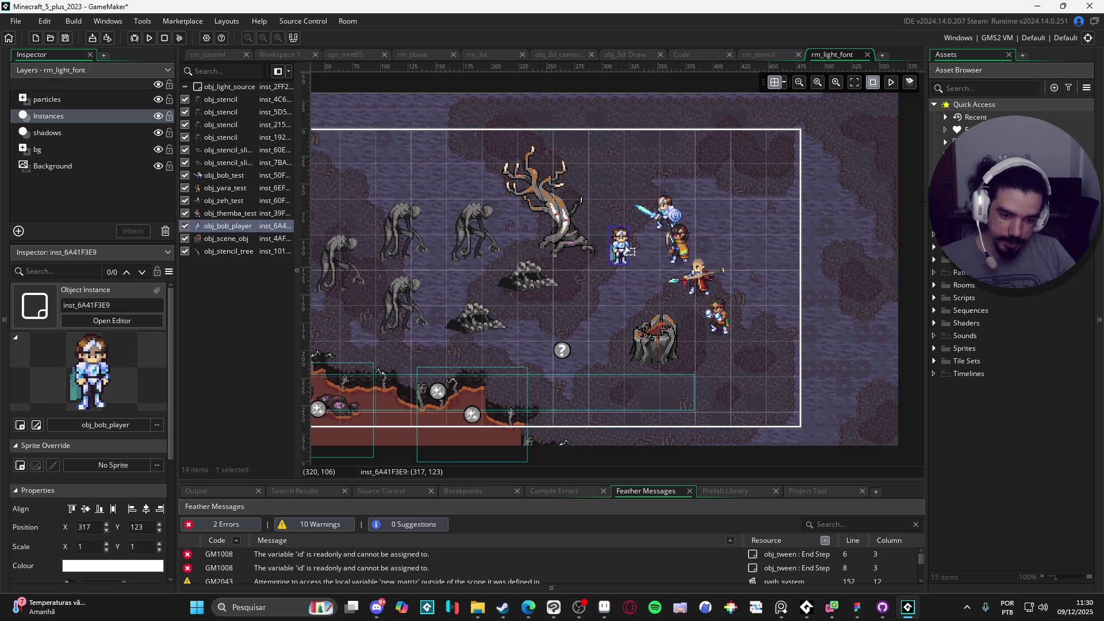
pyautogui.click(680, 249)
pyautogui.scroll(-3, 745, 215)
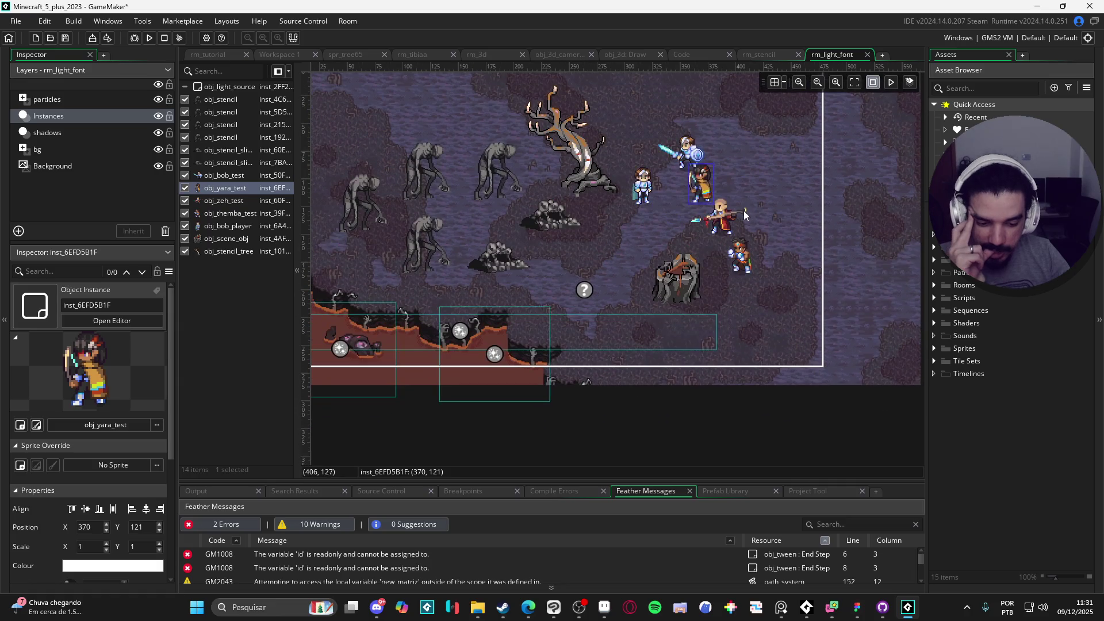
pyautogui.click(652, 388)
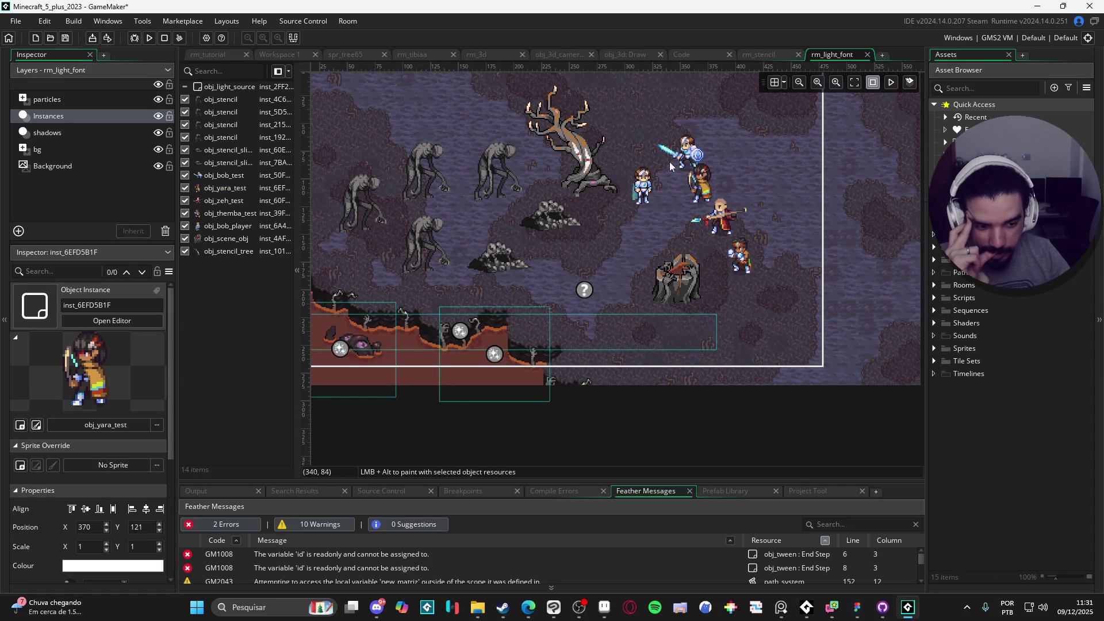
pyautogui.click(686, 155)
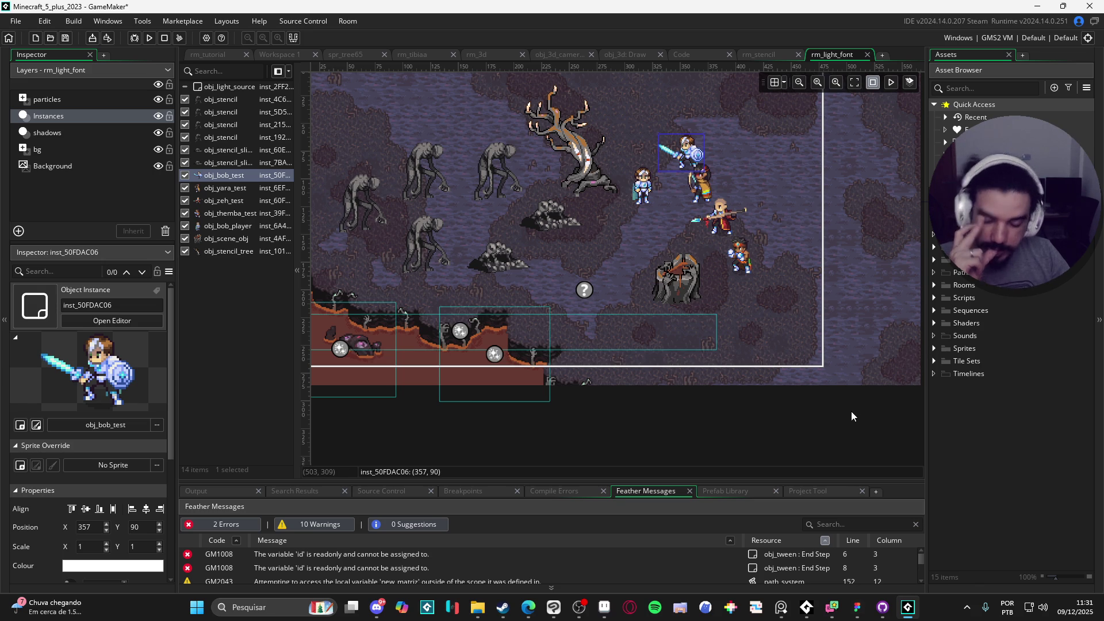
pyautogui.moveTo(857, 607)
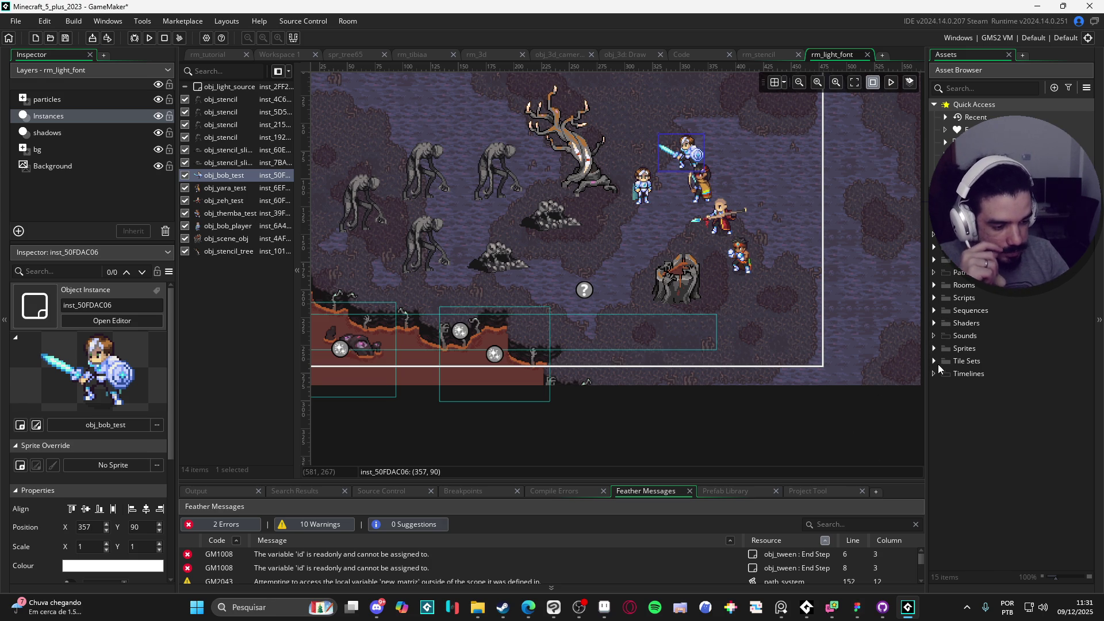
# Expand Sequences, open sqn_transition, sqn_walking_particles and sqn_teste, and give the canvas more height.
pyautogui.click(937, 310)
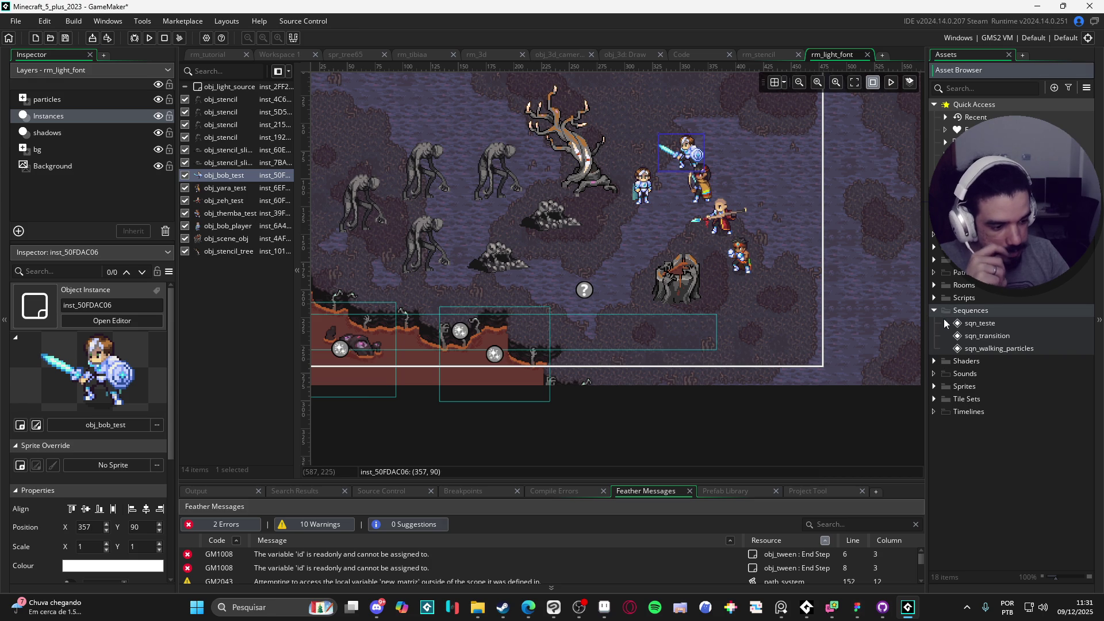
pyautogui.click(957, 324)
pyautogui.doubleClick(956, 324)
pyautogui.doubleClick(977, 335)
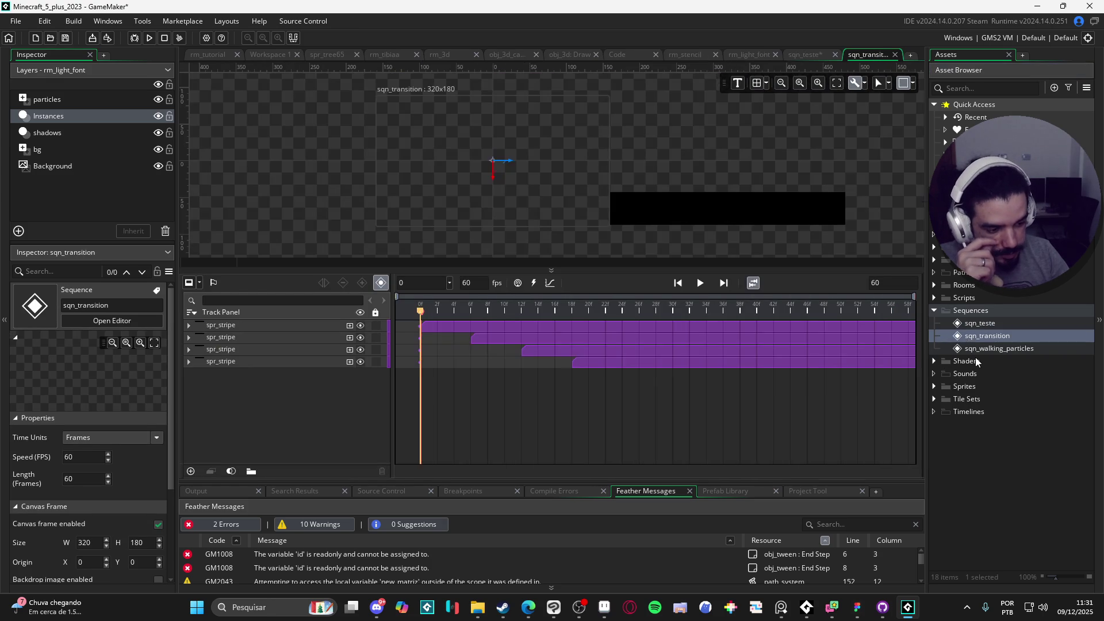
pyautogui.doubleClick(976, 358)
pyautogui.doubleClick(988, 322)
pyautogui.doubleClick(981, 345)
pyautogui.doubleClick(977, 322)
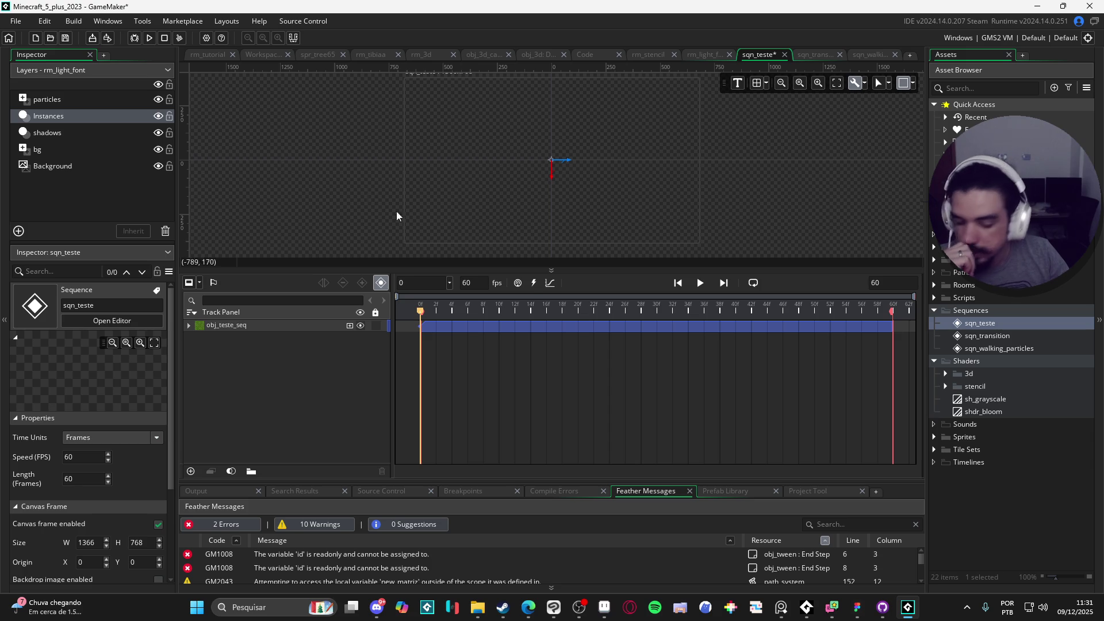
pyautogui.moveTo(486, 268); pyautogui.dragTo(494, 347)
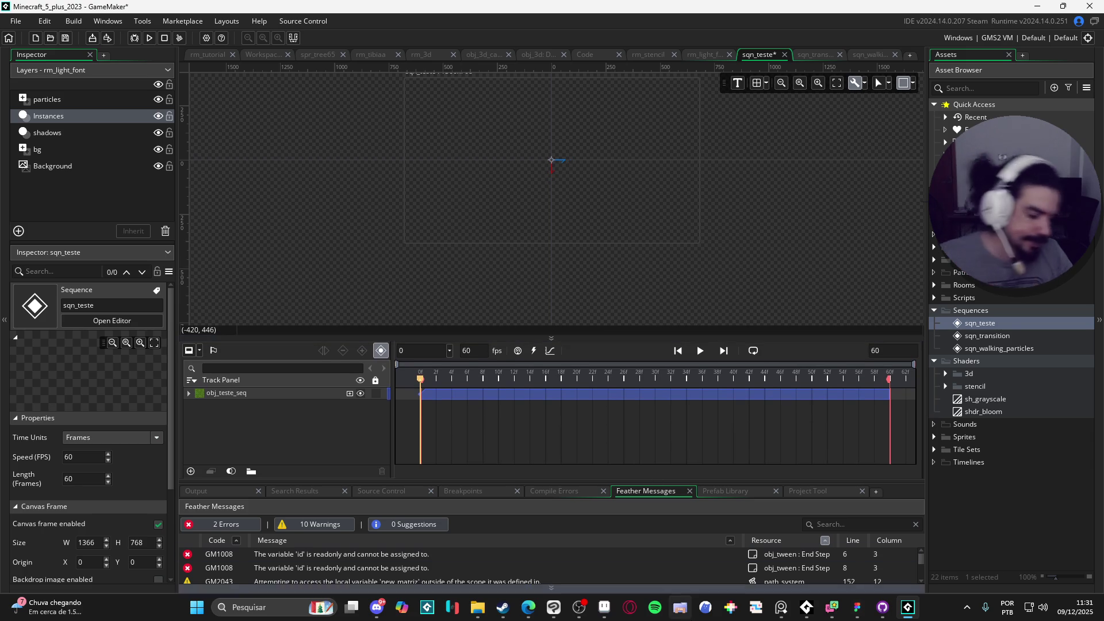